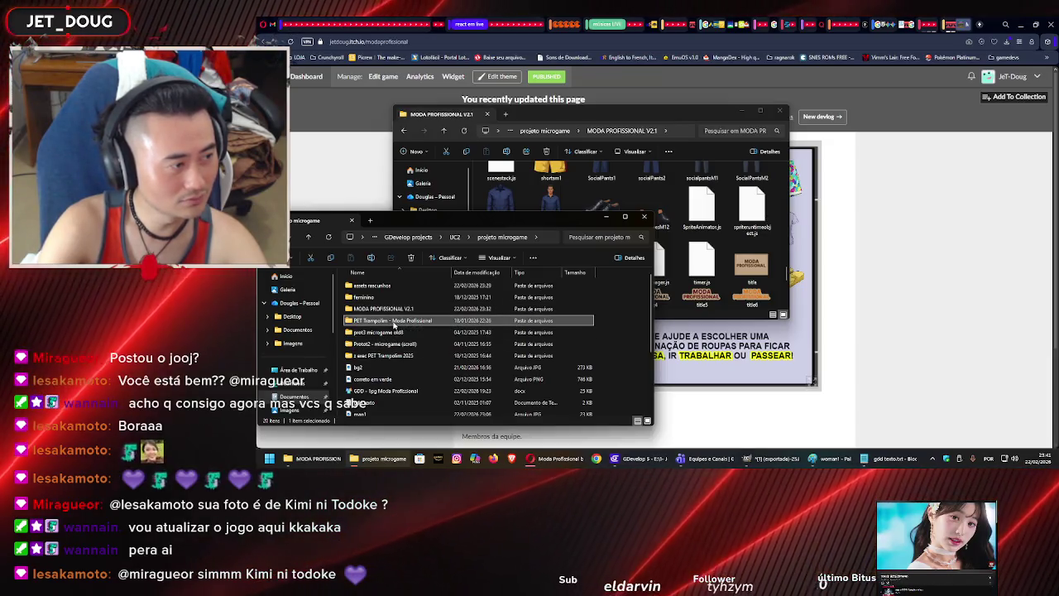
Copy partypants1.png from Assets > Roupas > Feminino Calças into MODA PROFISSIONAL V2.1, replacing the old copy.
{"action": "double_click", "coordinate": [394, 323]}
{"action": "double_click", "coordinate": [406, 287]}
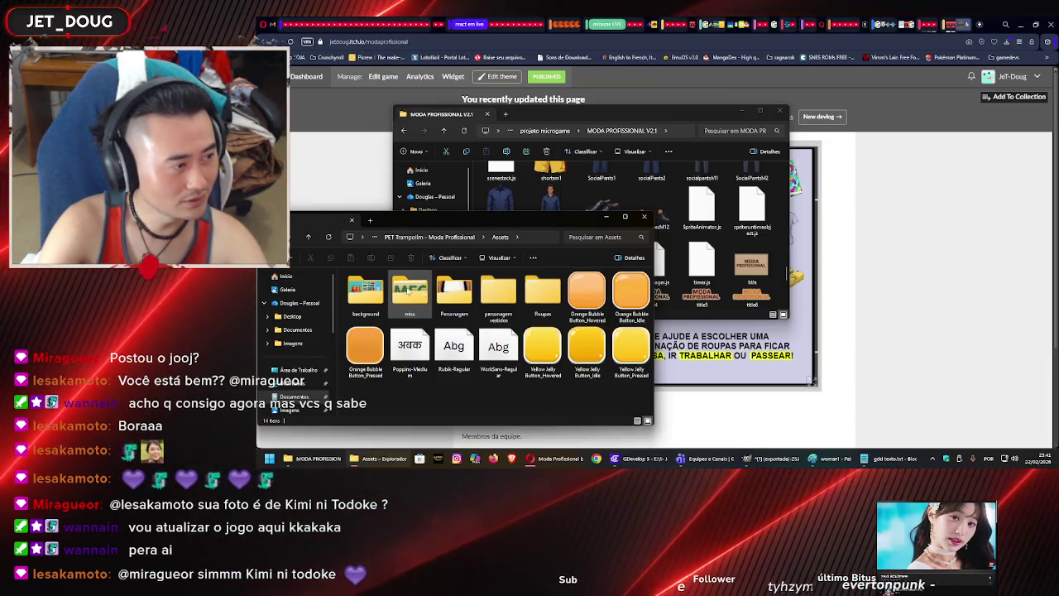
{"action": "double_click", "coordinate": [534, 300]}
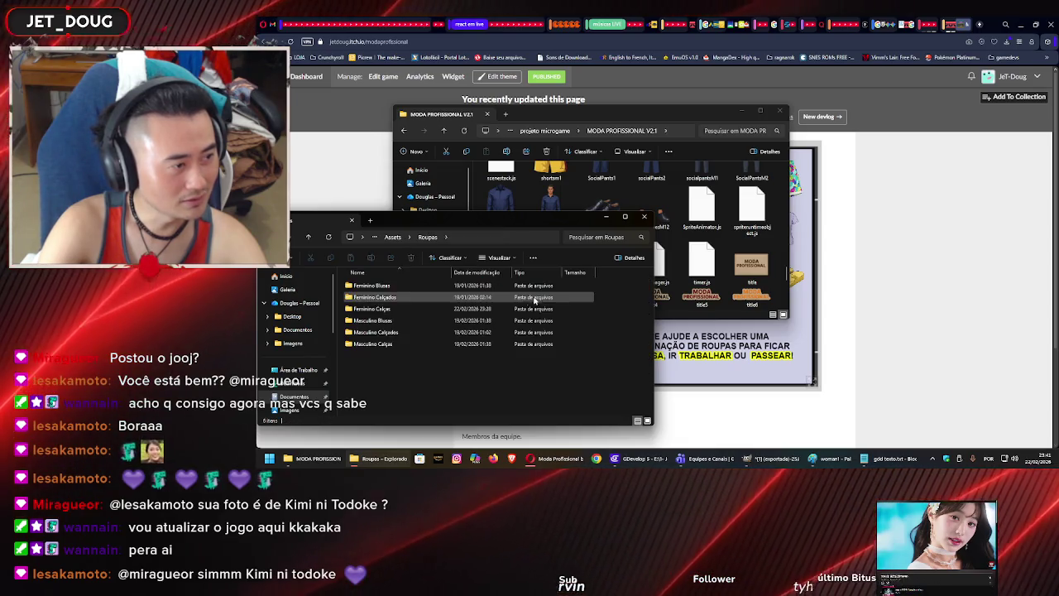
{"action": "double_click", "coordinate": [370, 310]}
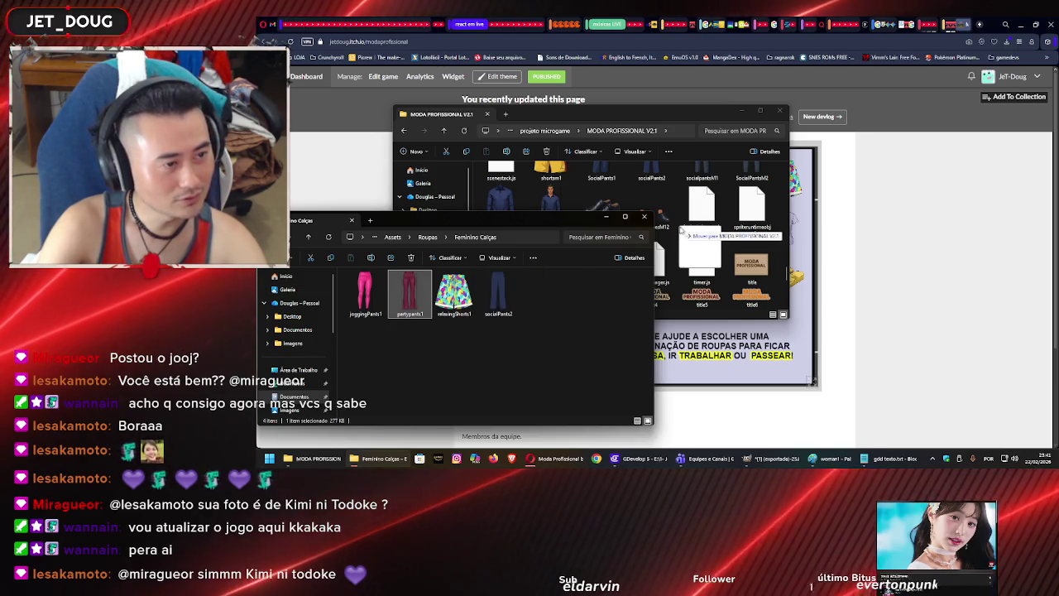
{"action": "left_click_drag", "start_coordinate": [677, 233], "coordinate": [674, 235]}
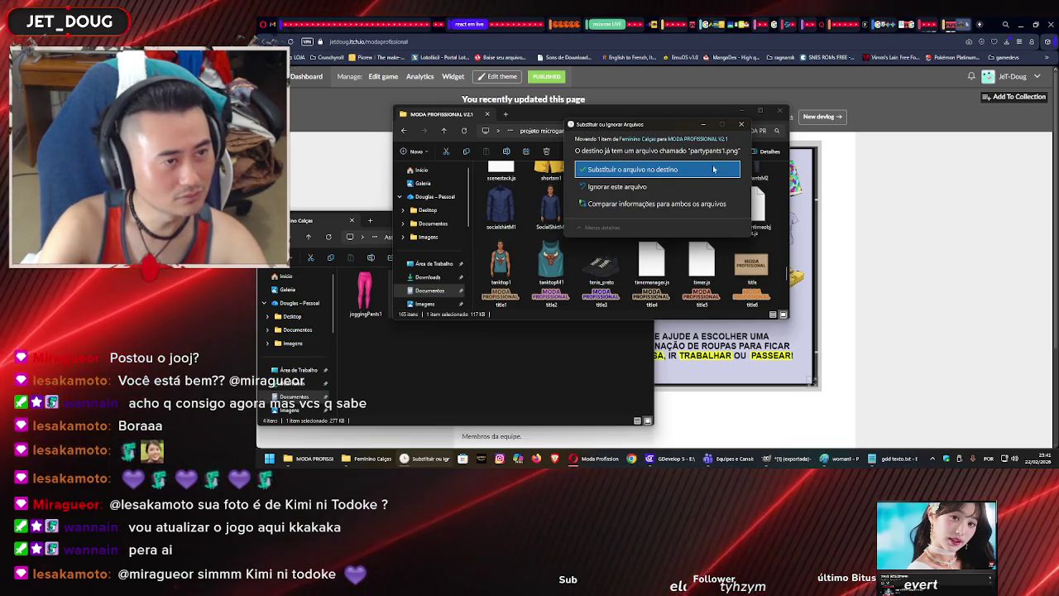
{"action": "left_click", "coordinate": [687, 171]}
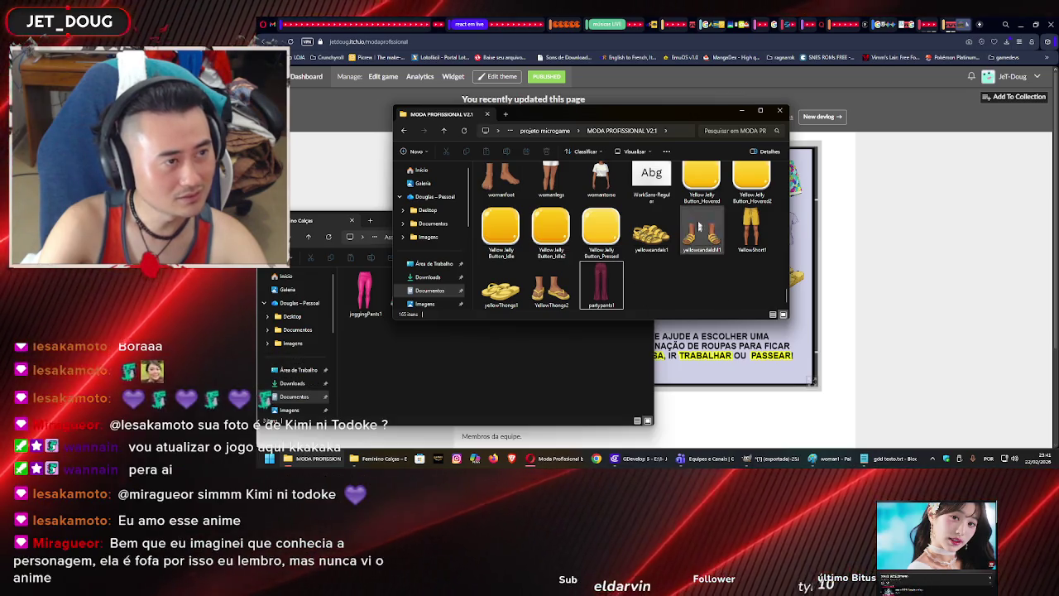
{"action": "left_click", "coordinate": [542, 132]}
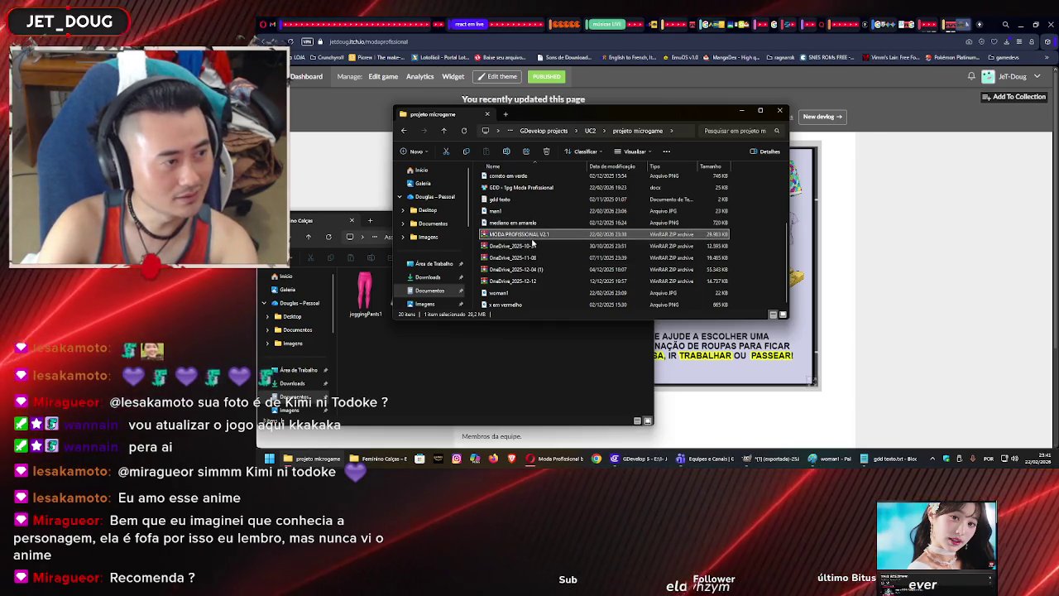
Delete the old zip and compress the MODA PROFISSIONAL V2.1 folder into a new ZIP archive.
{"action": "key", "text": "Delete"}
{"action": "scroll", "coordinate": [530, 232], "scroll_direction": "up", "scroll_amount": 5}
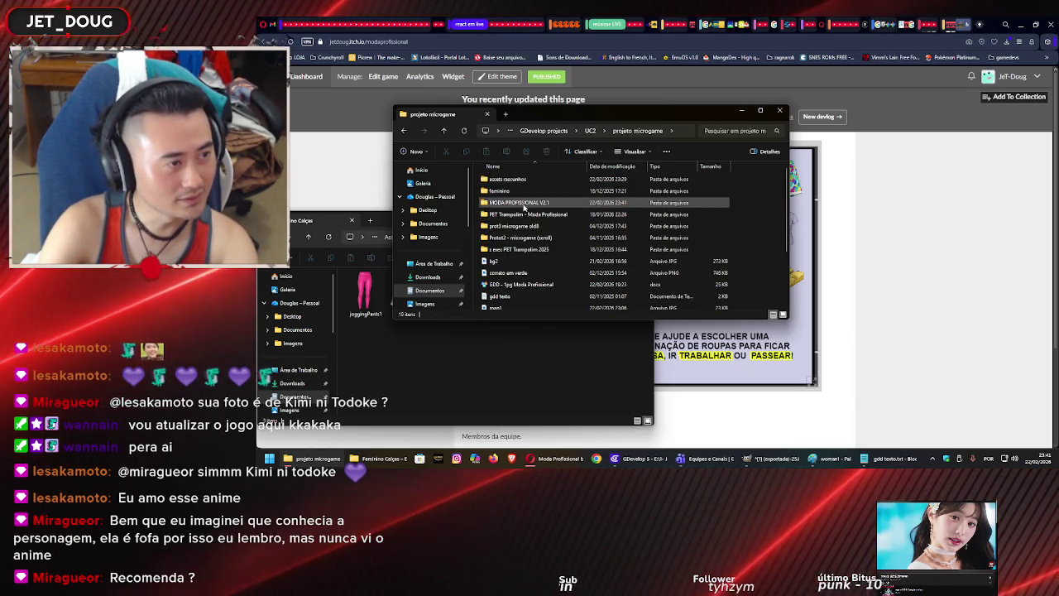
{"action": "left_click", "coordinate": [524, 203]}
{"action": "right_click", "coordinate": [523, 206]}
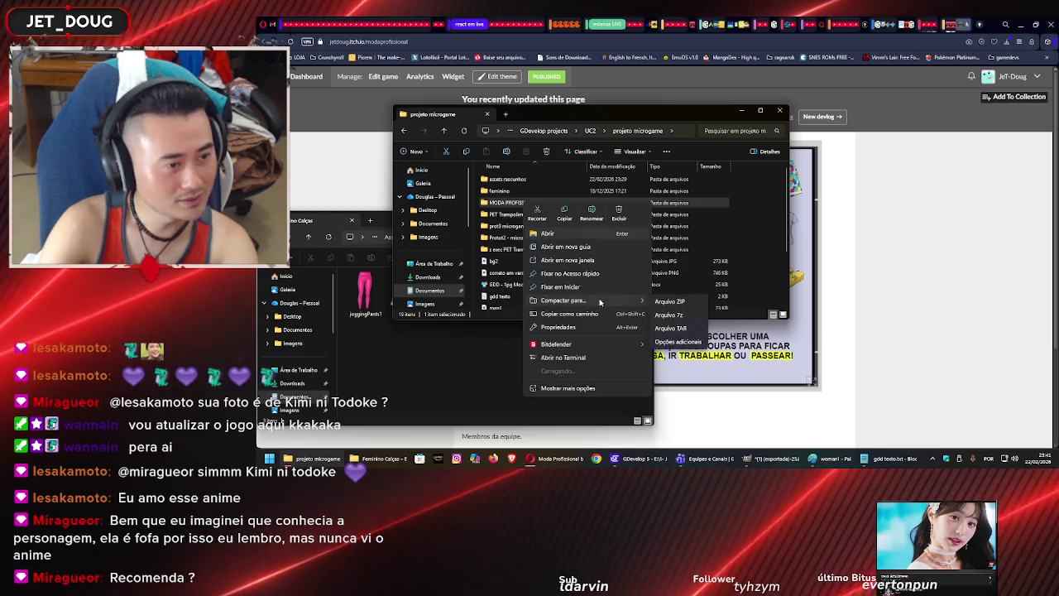
{"action": "left_click", "coordinate": [680, 276]}
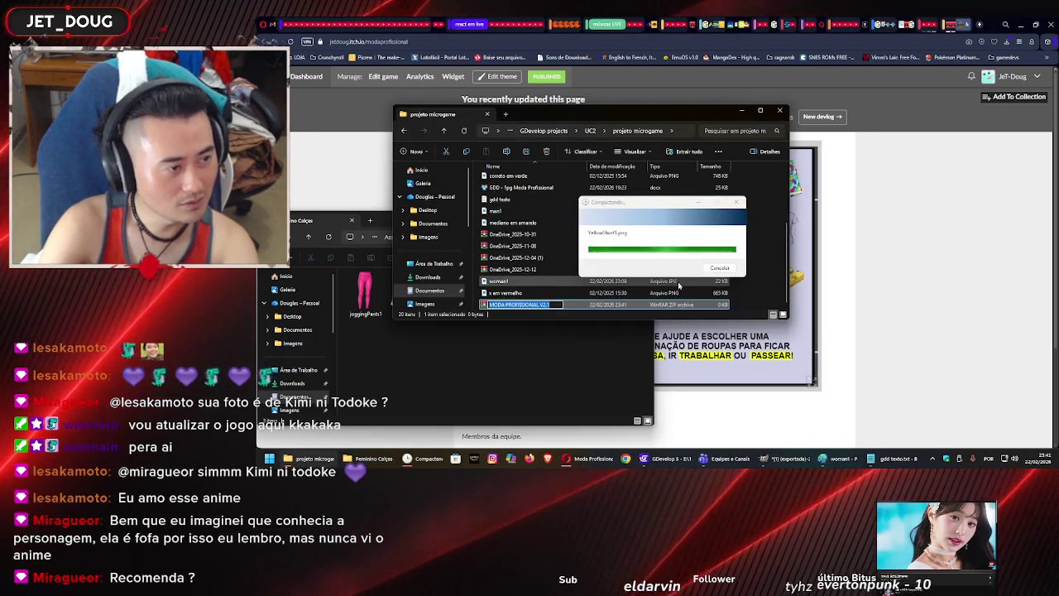
{"action": "key", "text": "Return"}
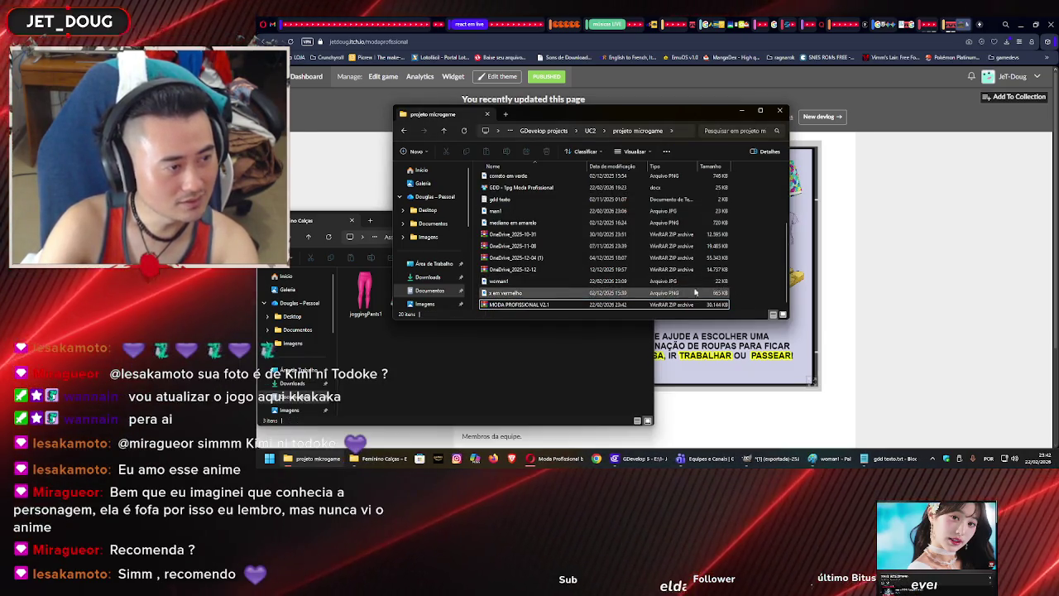
{"action": "left_click", "coordinate": [875, 290]}
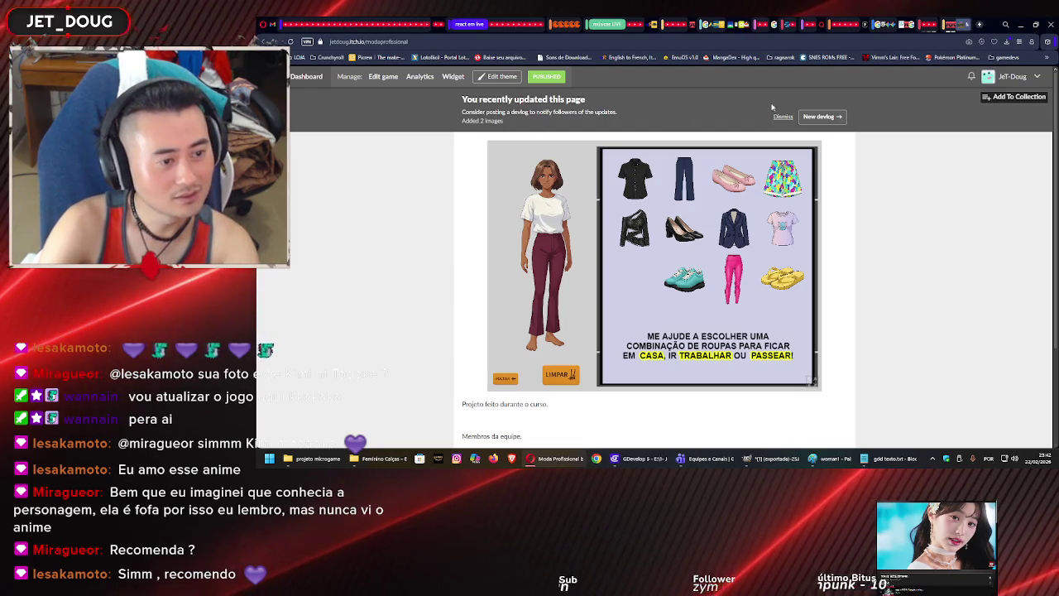
Open the Moda Profissional edit-game page from the itch.io creator dashboard.
{"action": "left_click", "coordinate": [575, 376]}
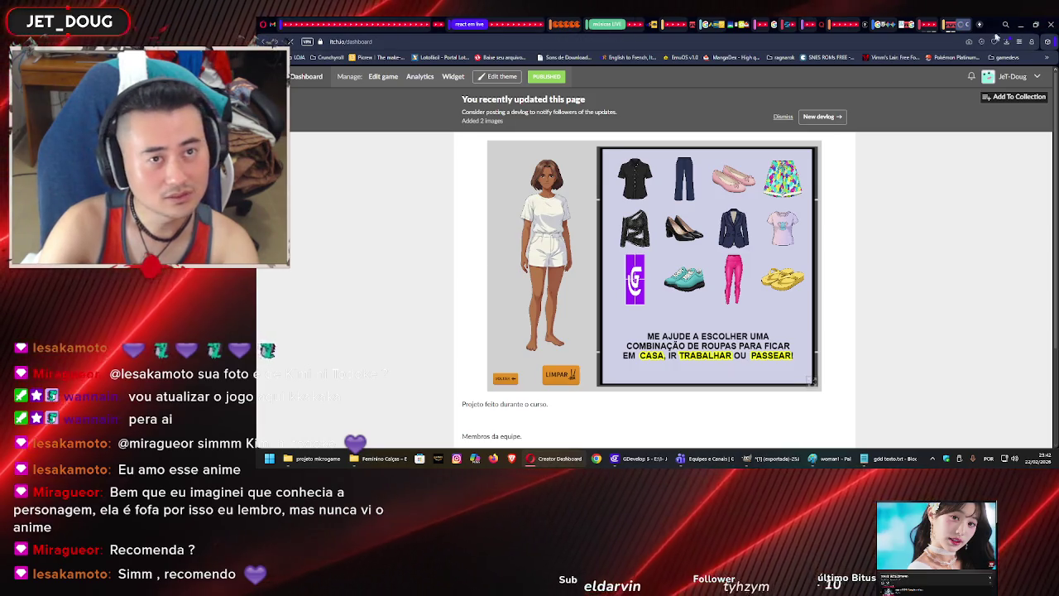
{"action": "left_click", "coordinate": [262, 39]}
{"action": "left_click", "coordinate": [262, 40]}
Delete the old MODA PROFISSIONAL V2.1.zip upload and browse the computer for a replacement file.
{"action": "scroll", "coordinate": [709, 205], "scroll_direction": "down", "scroll_amount": 5}
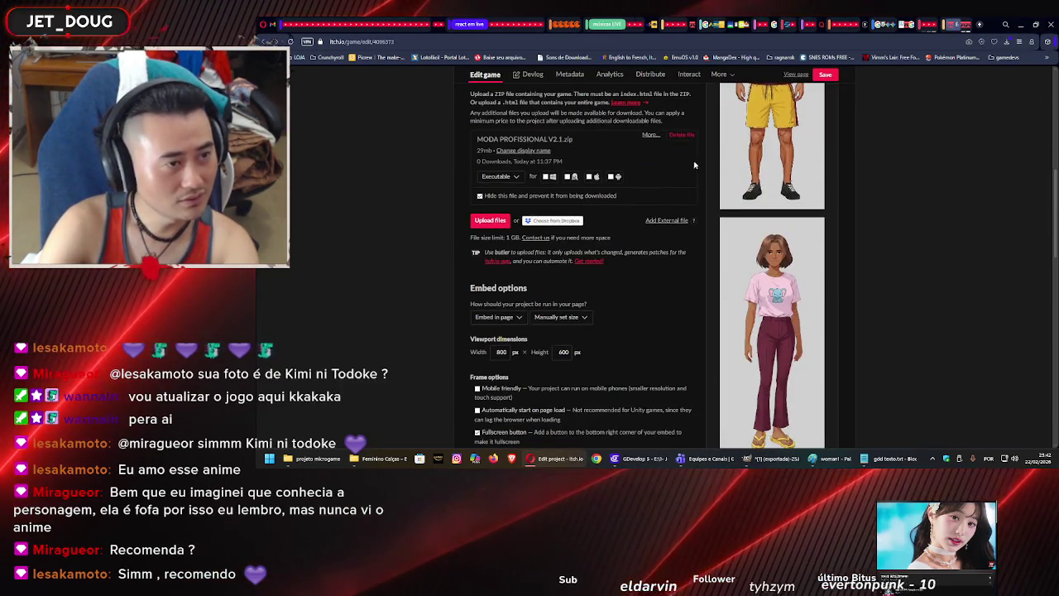
{"action": "left_click", "coordinate": [680, 135]}
{"action": "left_click", "coordinate": [736, 187]}
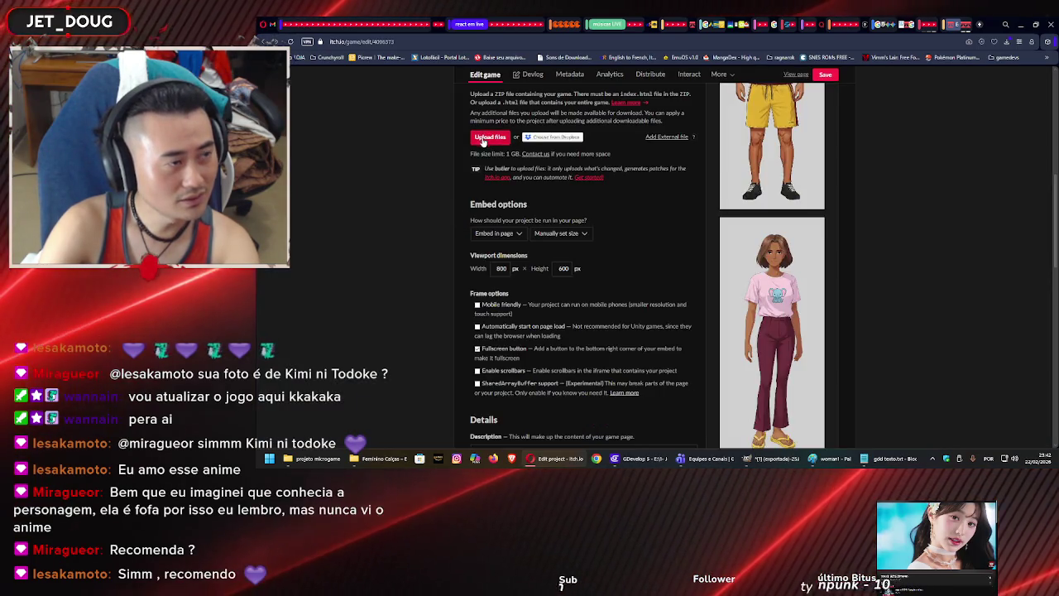
{"action": "left_click", "coordinate": [484, 141]}
{"action": "left_click", "coordinate": [1031, 414]}
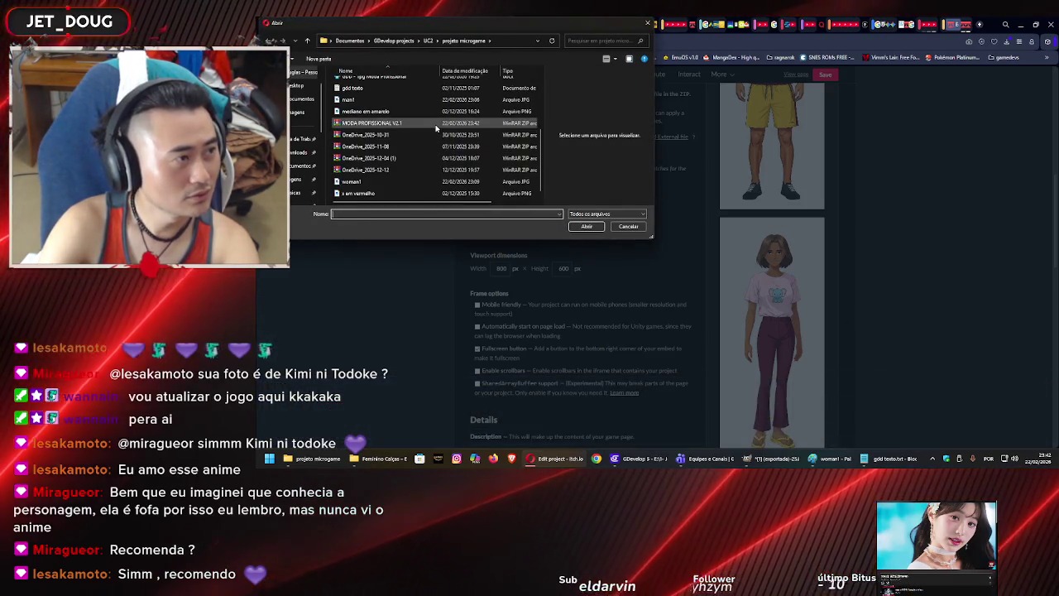
Choose the new MODA PROFISSIONAL V2.1 zip in the Abrir dialog and upload it until Success.
{"action": "left_click", "coordinate": [372, 123]}
{"action": "left_click", "coordinate": [587, 226]}
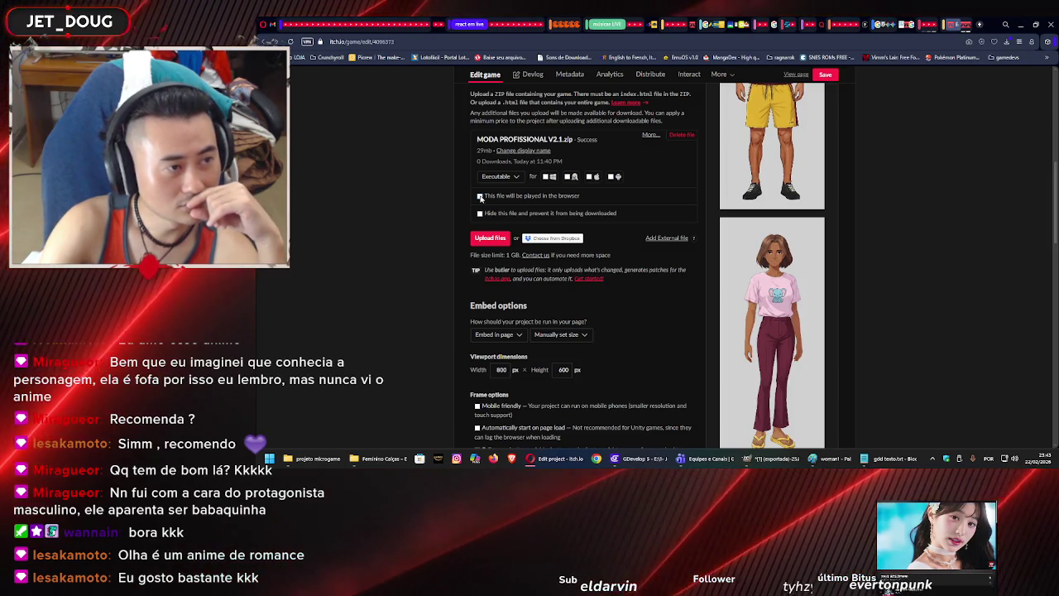
Mark the zip as 'This file will be played in the browser', save, and reload the edit page.
{"action": "left_click", "coordinate": [480, 196]}
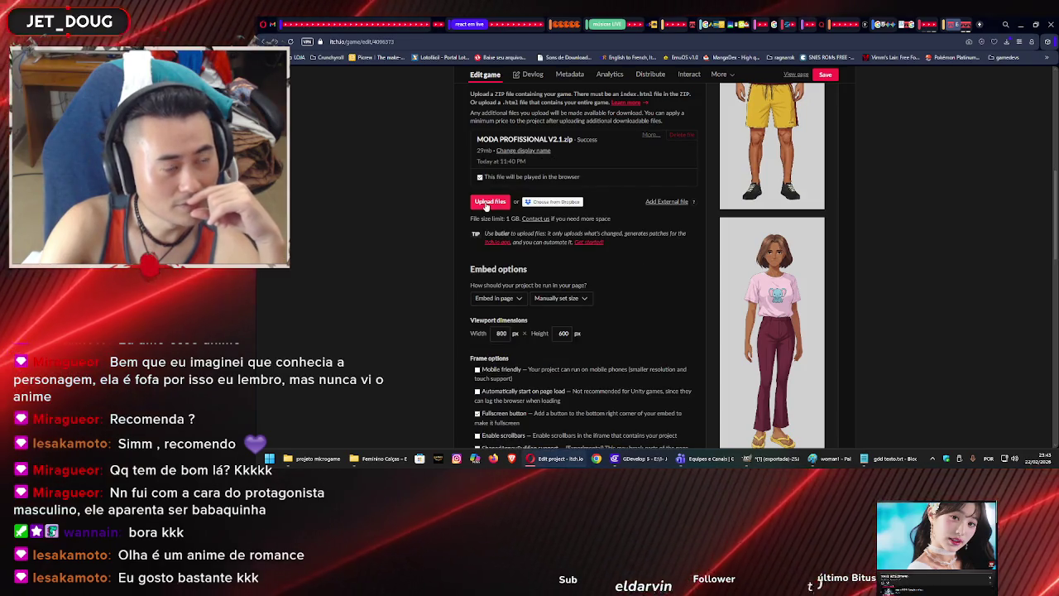
{"action": "left_click", "coordinate": [826, 75]}
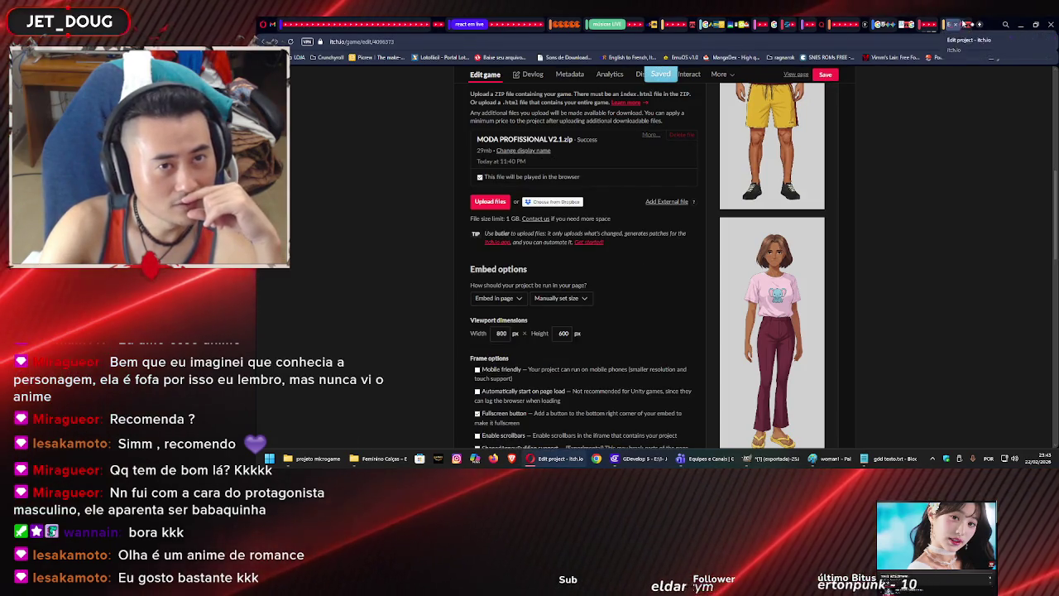
{"action": "left_click", "coordinate": [709, 43]}
{"action": "key", "text": "Return"}
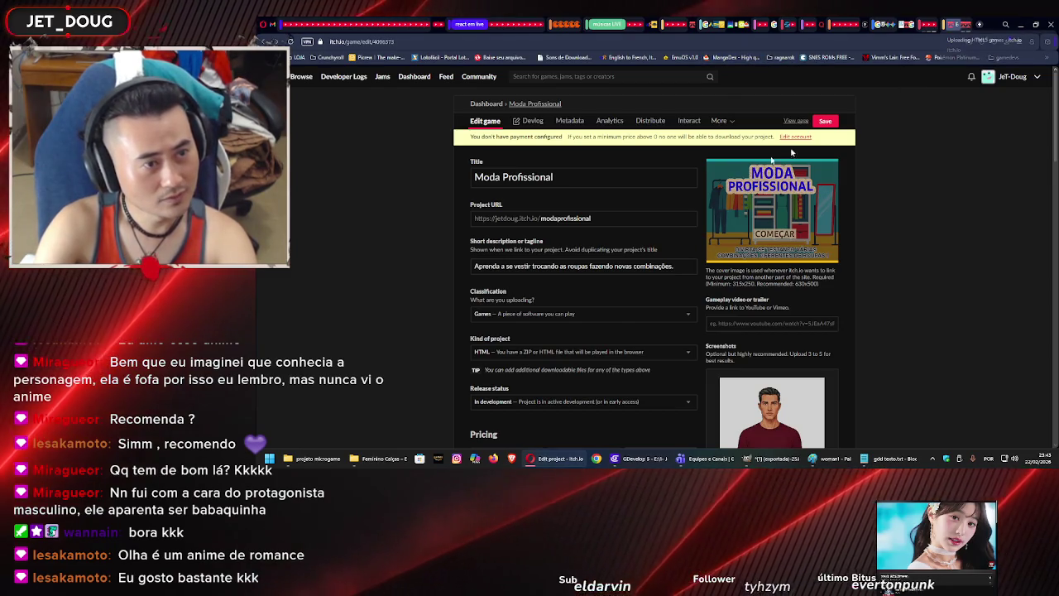
{"action": "scroll", "coordinate": [715, 254], "scroll_direction": "down", "scroll_amount": 5}
{"action": "scroll", "coordinate": [716, 255], "scroll_direction": "down", "scroll_amount": 3}
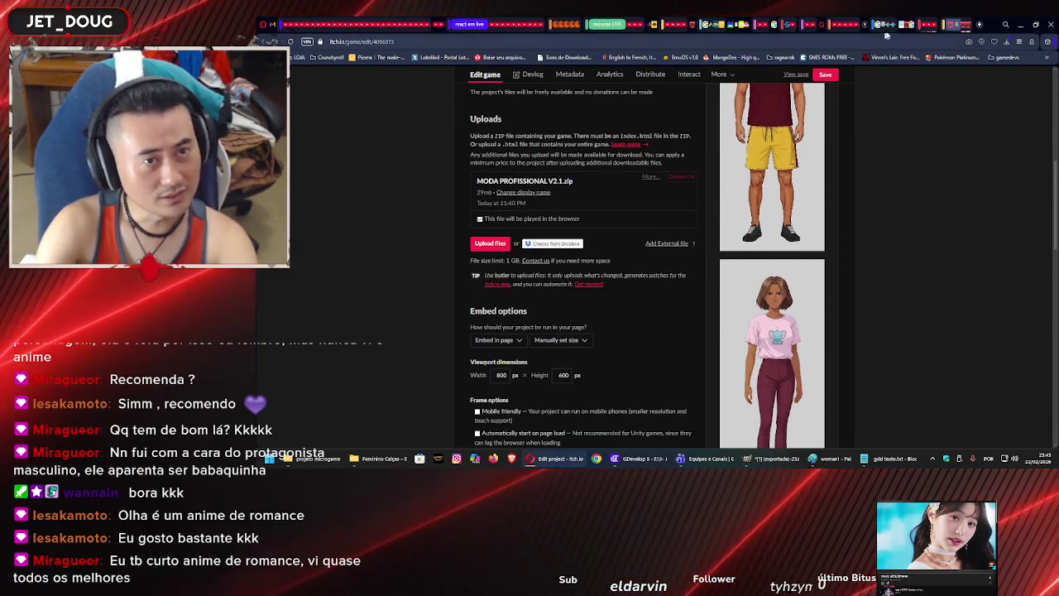
{"action": "left_click", "coordinate": [958, 26]}
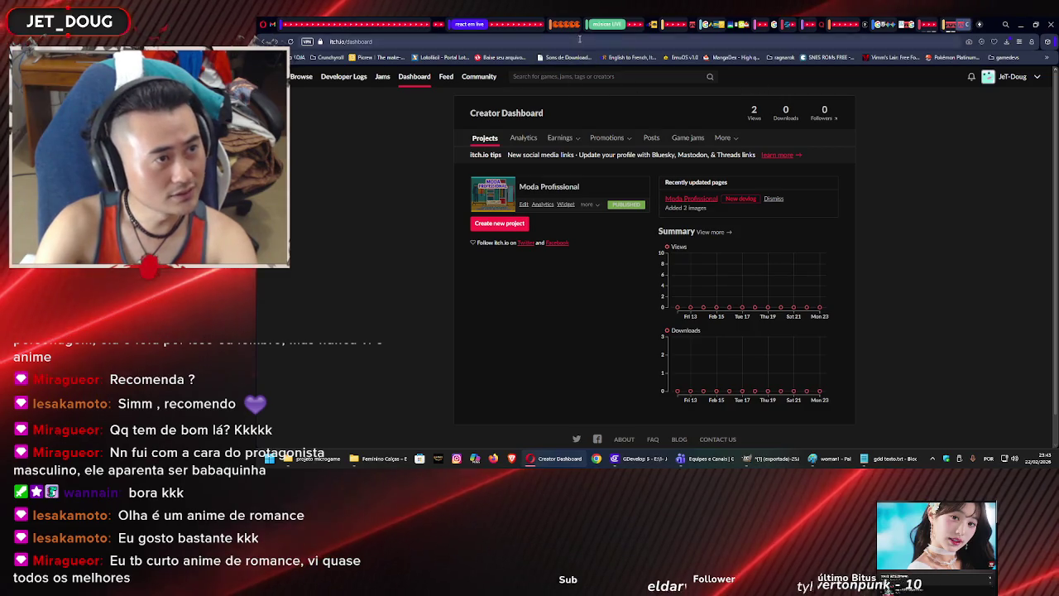
Start Moda Profissional with COMEÇAR, pick MULHER, and drag the purple pants onto her.
{"action": "left_click", "coordinate": [492, 198]}
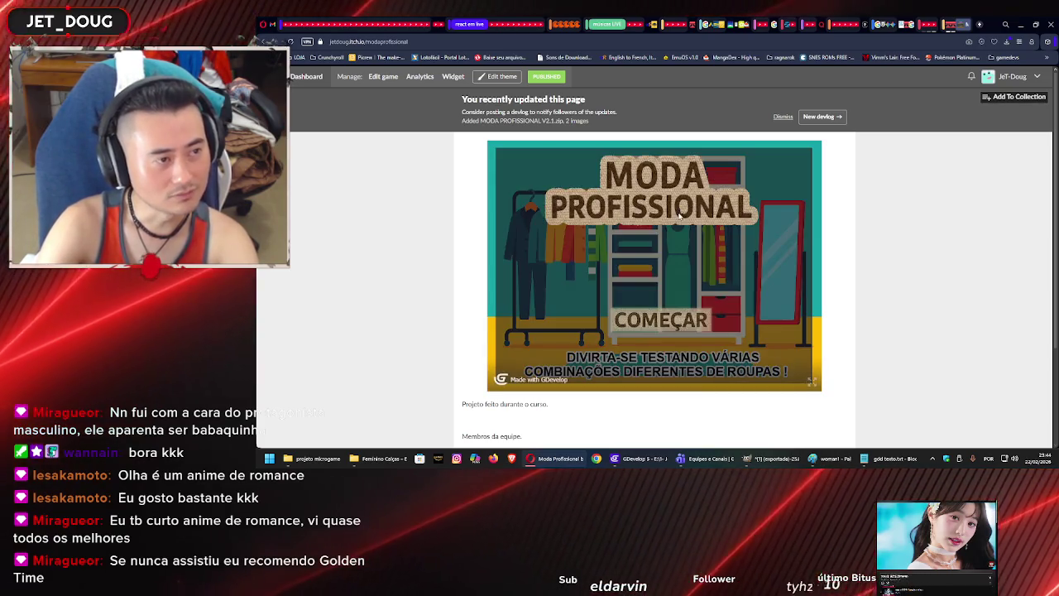
{"action": "left_click", "coordinate": [644, 326]}
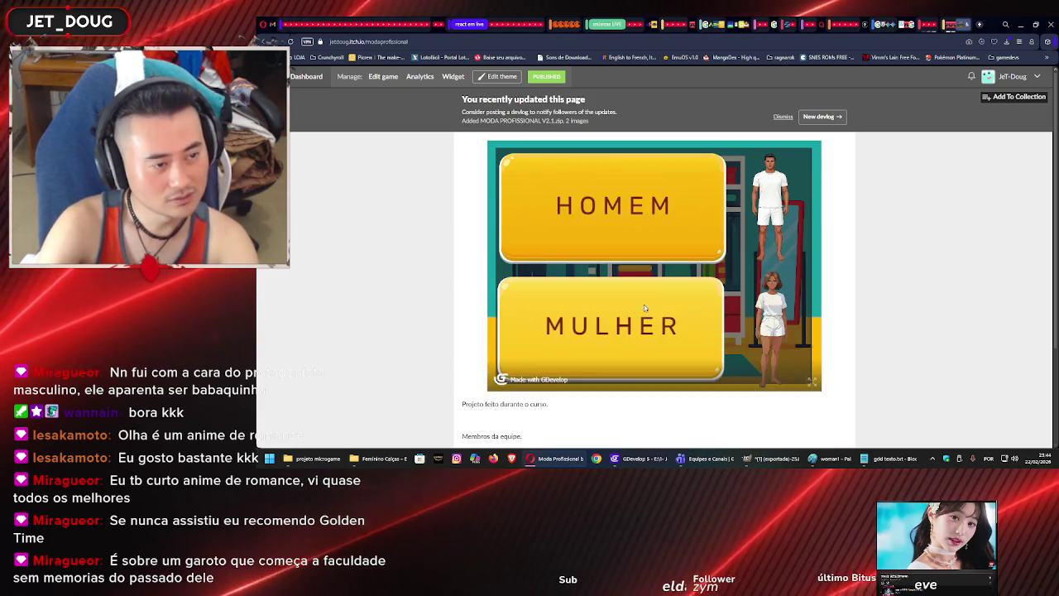
{"action": "left_click", "coordinate": [644, 310]}
{"action": "left_click_drag", "start_coordinate": [634, 285], "coordinate": [547, 281]}
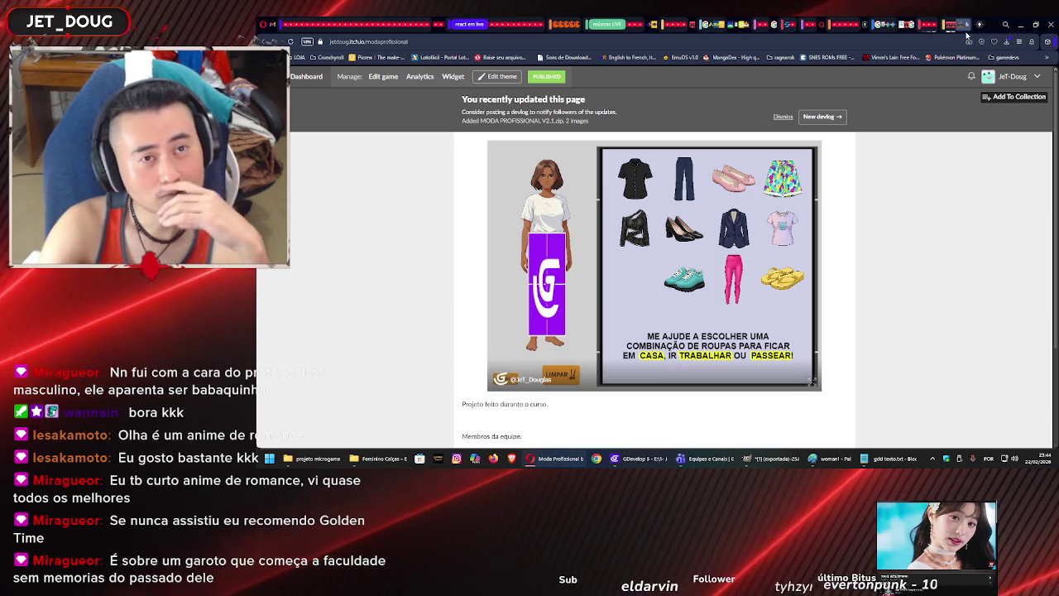
Attempt to delete the MODA PROFISSIONAL V2.1.zip upload from the edit page, then dismiss the confirmation.
{"action": "left_click", "coordinate": [965, 30]}
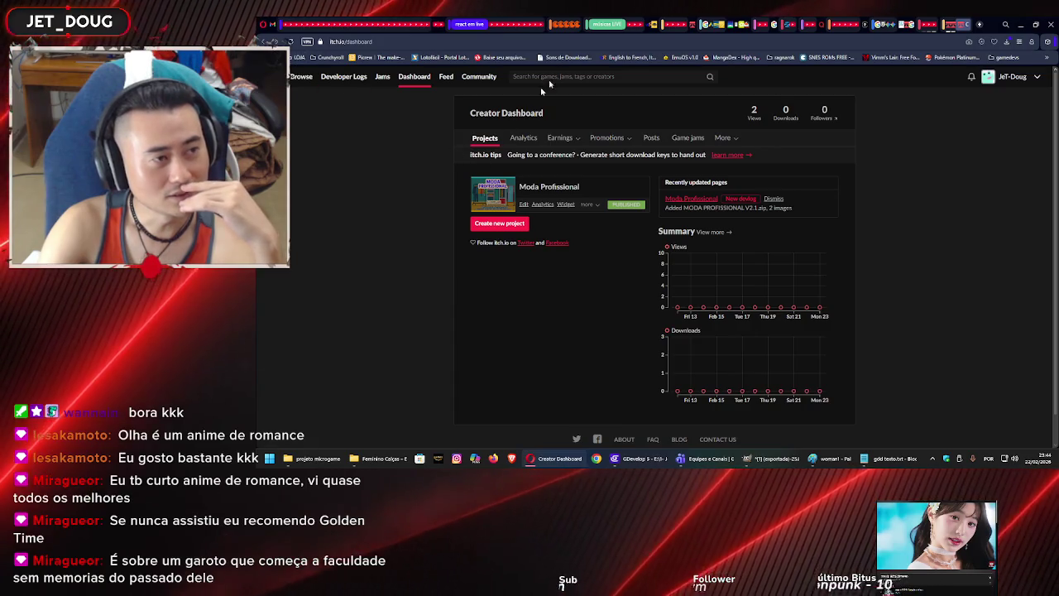
{"action": "left_click", "coordinate": [523, 203]}
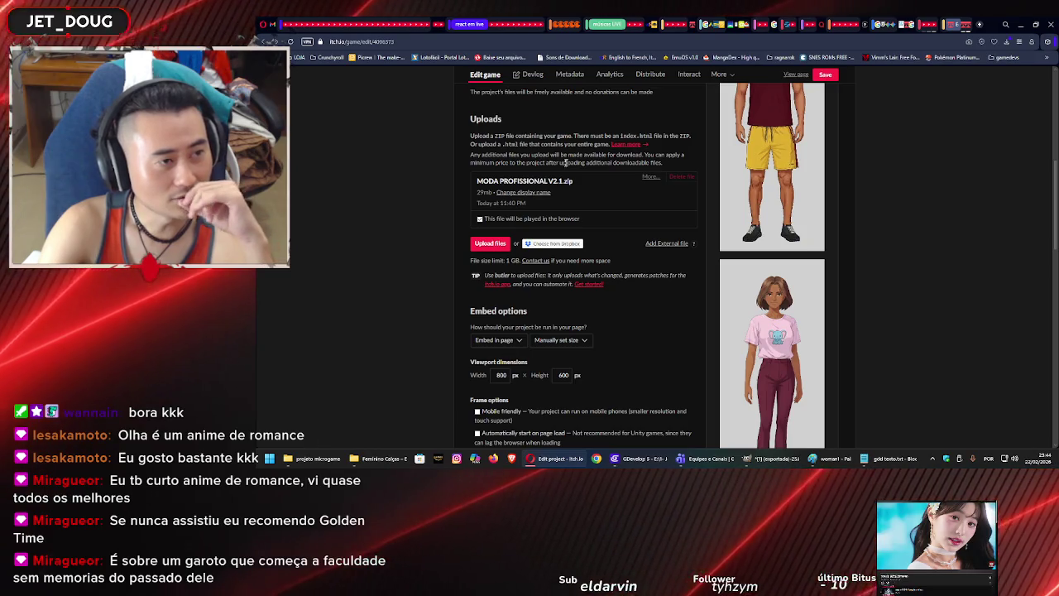
{"action": "left_click", "coordinate": [676, 178]}
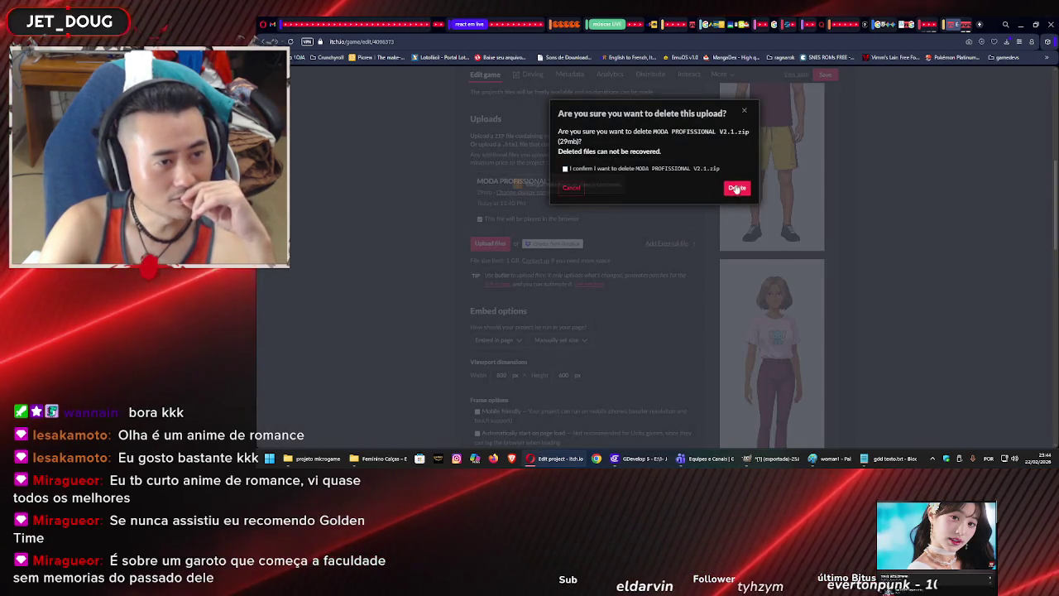
{"action": "left_click", "coordinate": [736, 188]}
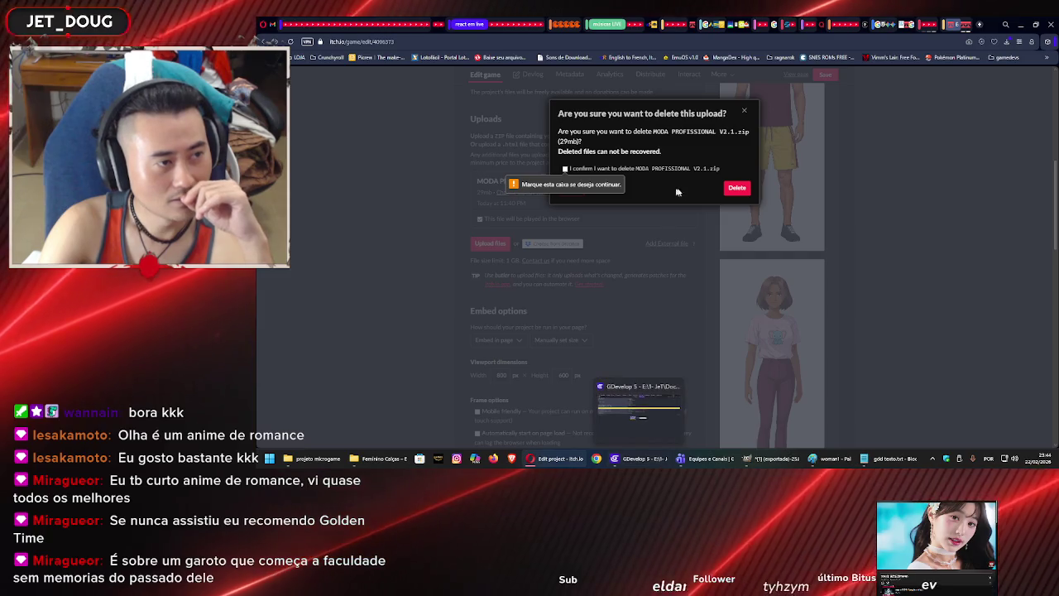
{"action": "left_click", "coordinate": [737, 188]}
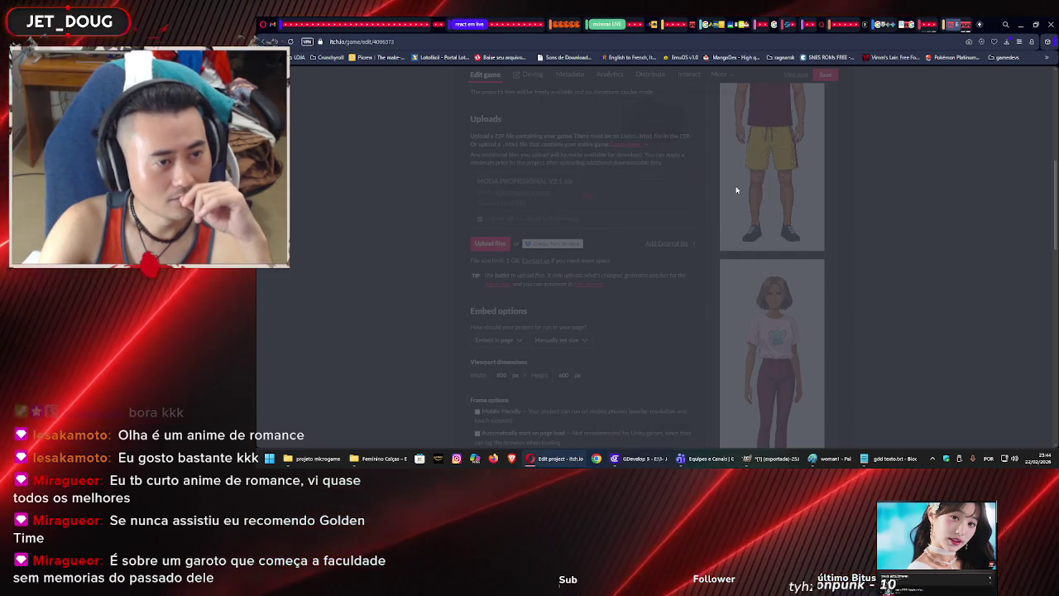
{"action": "left_click", "coordinate": [641, 461]}
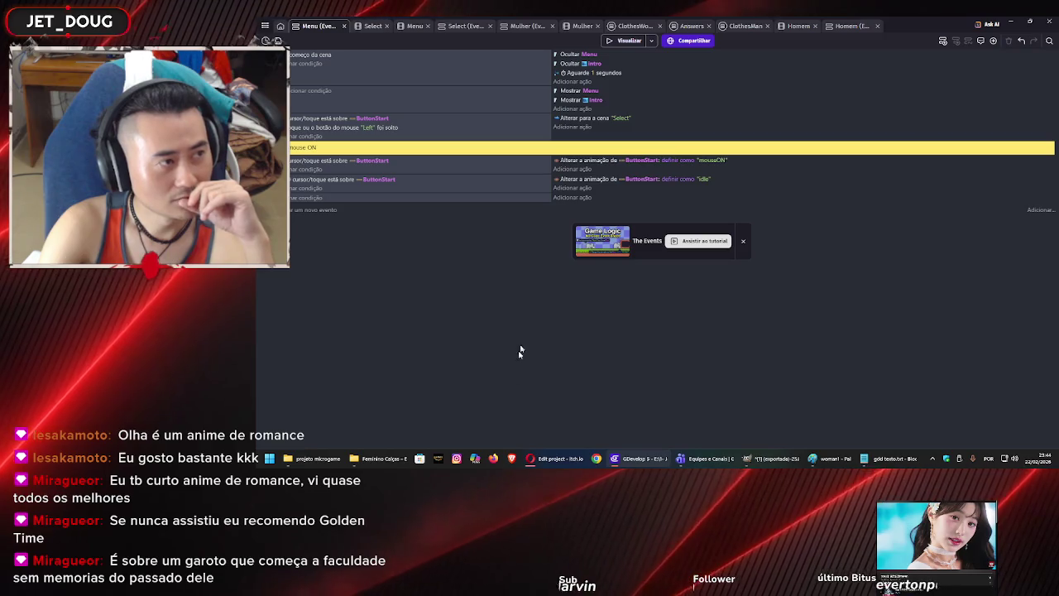
Open the Feminino Calças folder and the MODA PROFISSIONAL V2.1 folder in separate windows.
{"action": "left_click", "coordinate": [379, 459]}
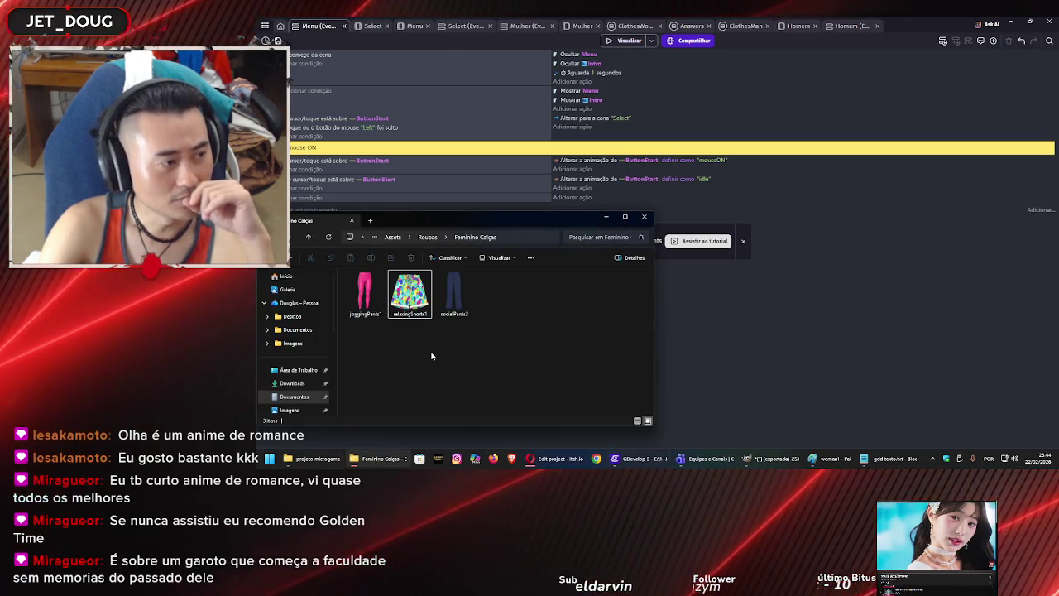
{"action": "left_click", "coordinate": [427, 237]}
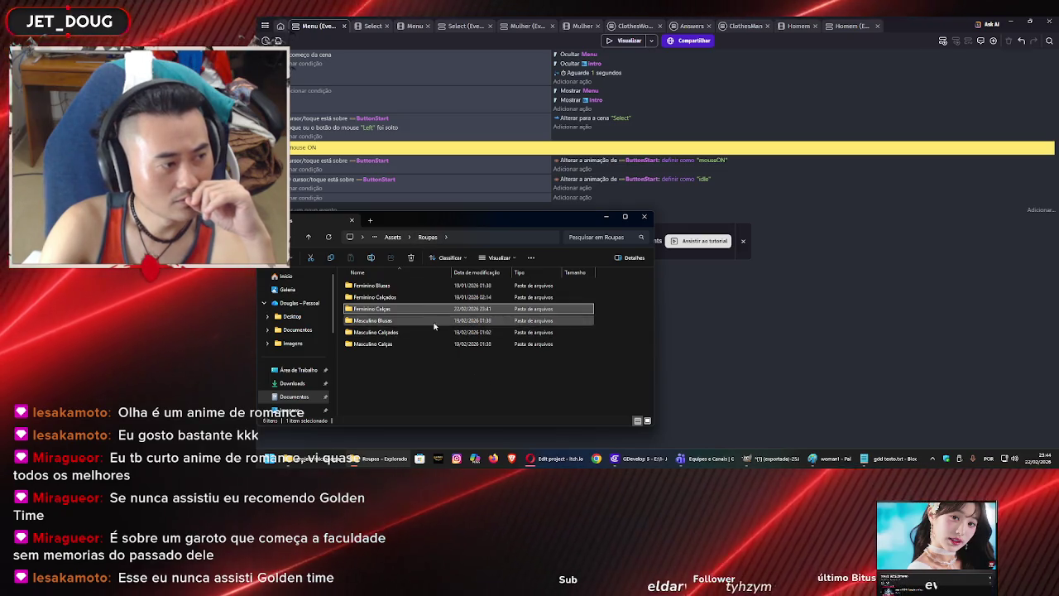
{"action": "double_click", "coordinate": [397, 308]}
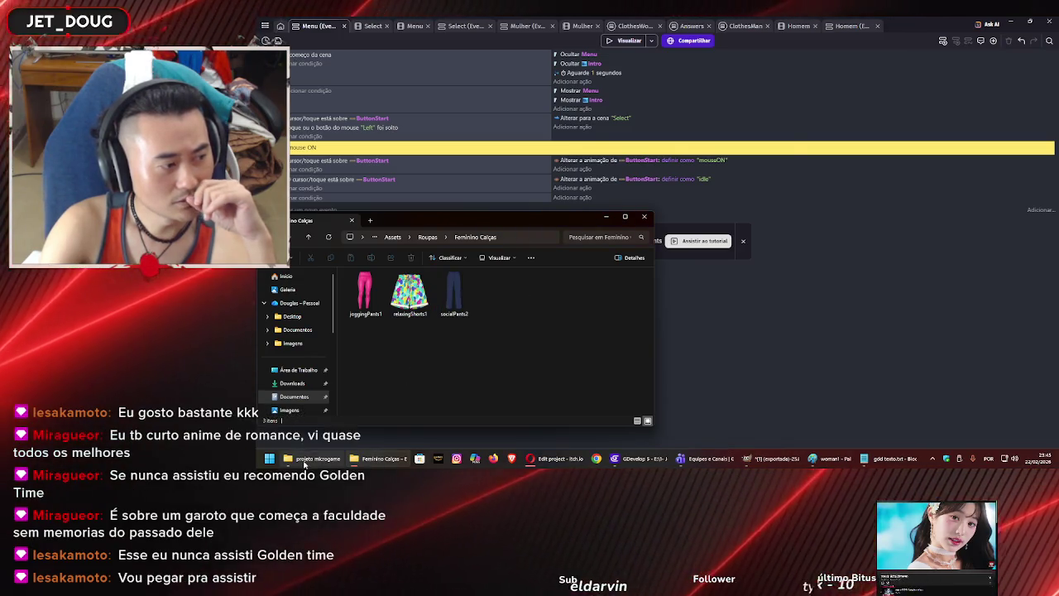
{"action": "key", "text": "alt+Tab"}
{"action": "double_click", "coordinate": [517, 304]}
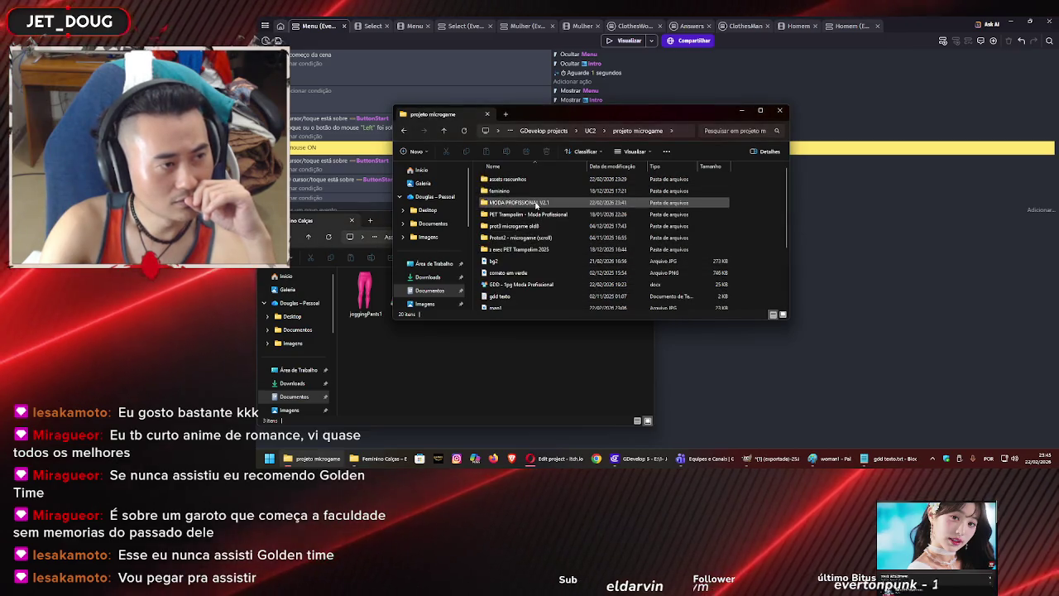
{"action": "double_click", "coordinate": [536, 202]}
{"action": "double_click", "coordinate": [700, 179]}
{"action": "scroll", "coordinate": [707, 219], "scroll_direction": "down", "scroll_amount": 5}
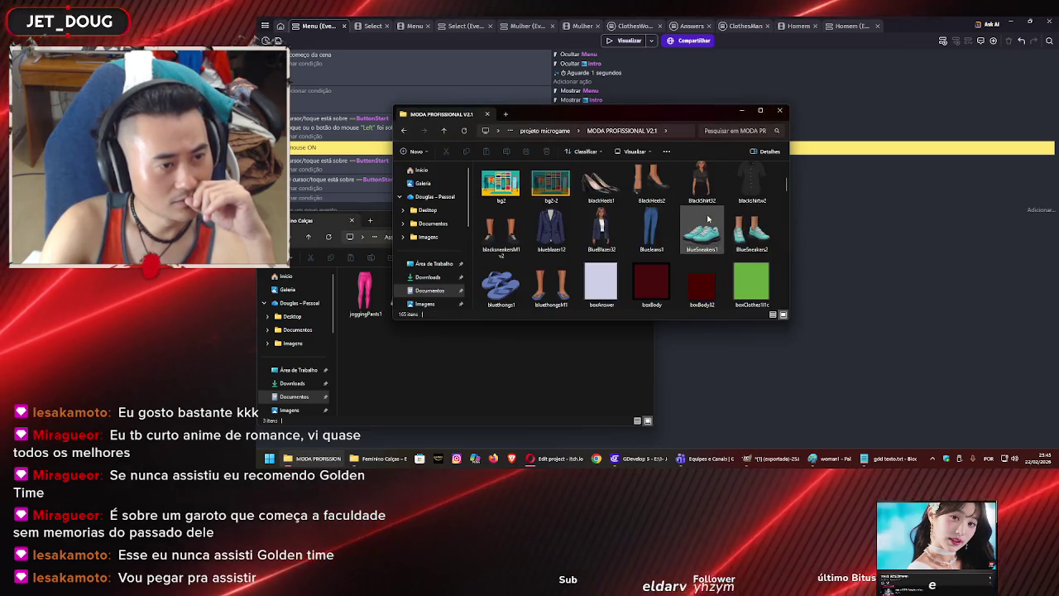
{"action": "scroll", "coordinate": [707, 219], "scroll_direction": "down", "scroll_amount": 15}
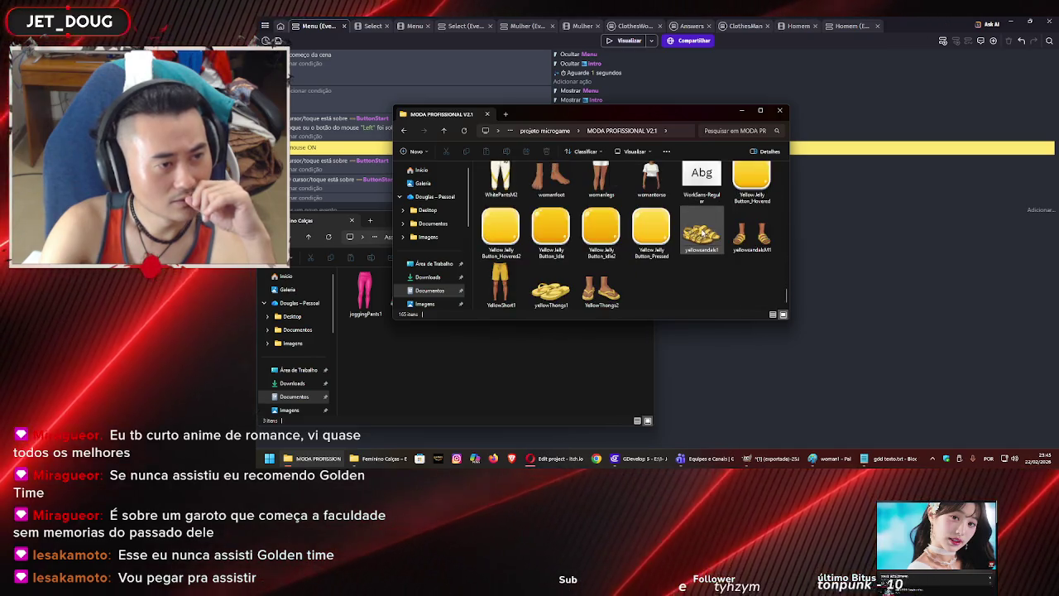
{"action": "scroll", "coordinate": [700, 239], "scroll_direction": "up", "scroll_amount": 5}
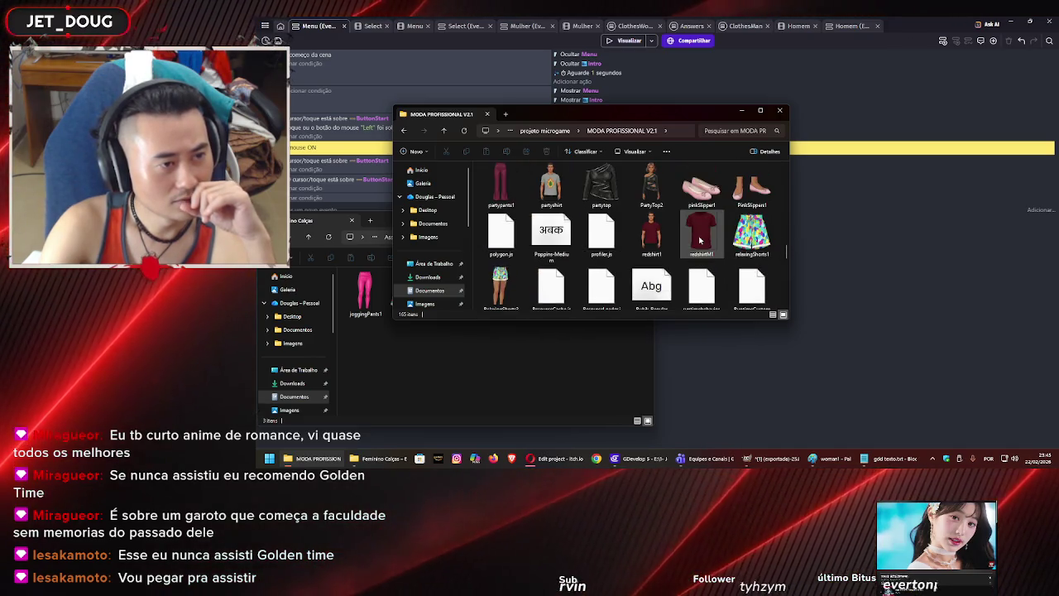
{"action": "scroll", "coordinate": [700, 239], "scroll_direction": "up", "scroll_amount": 1}
Copy partypants1 from MODA PROFISSIONAL V2.1 and paste it into Feminino Calças.
{"action": "left_click", "coordinate": [505, 281]}
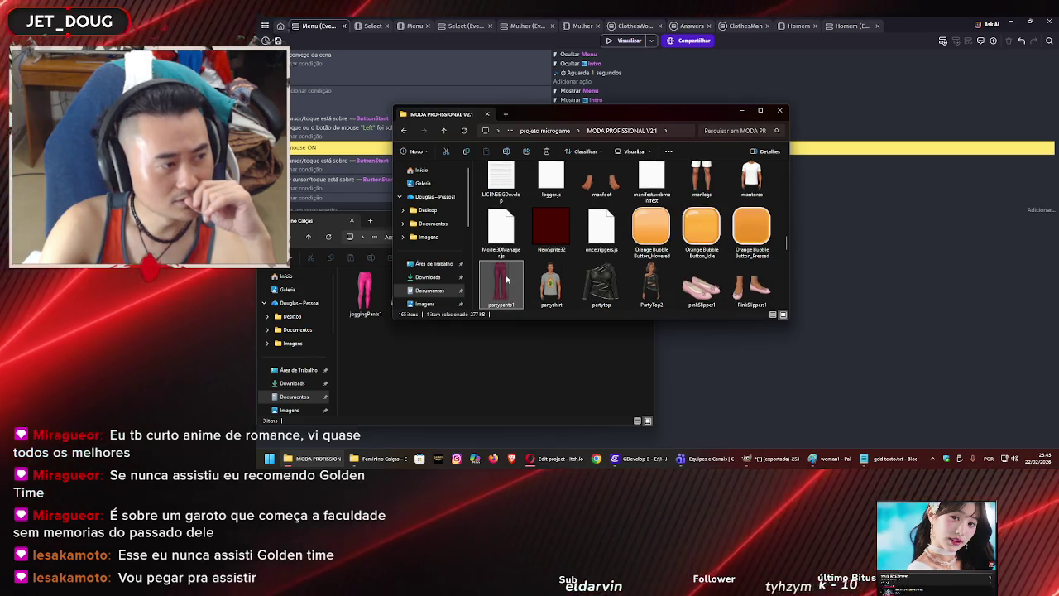
{"action": "right_click", "coordinate": [506, 279]}
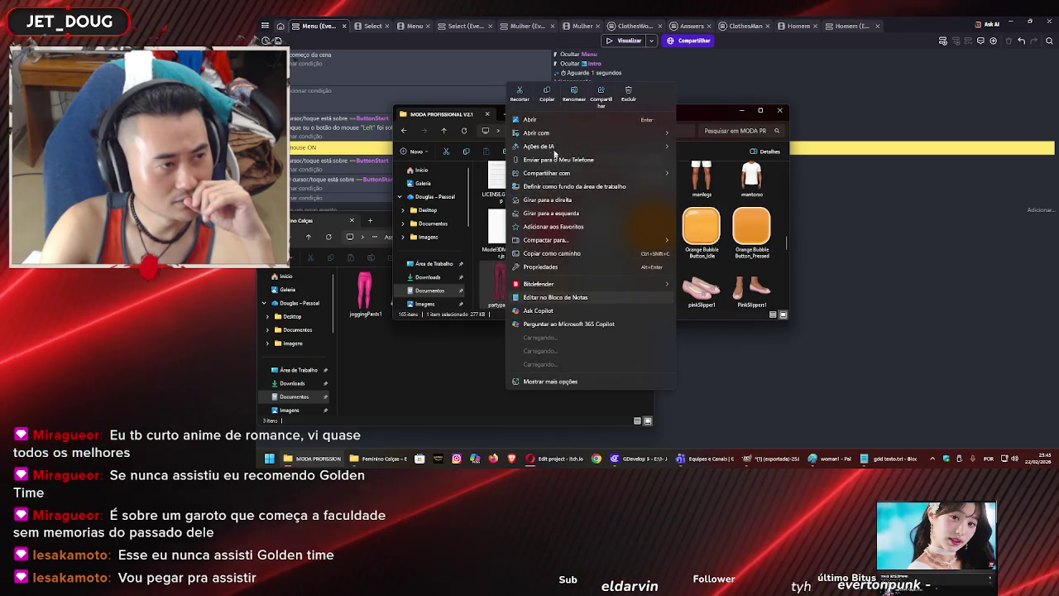
{"action": "left_click", "coordinate": [547, 92]}
{"action": "left_click", "coordinate": [500, 362]}
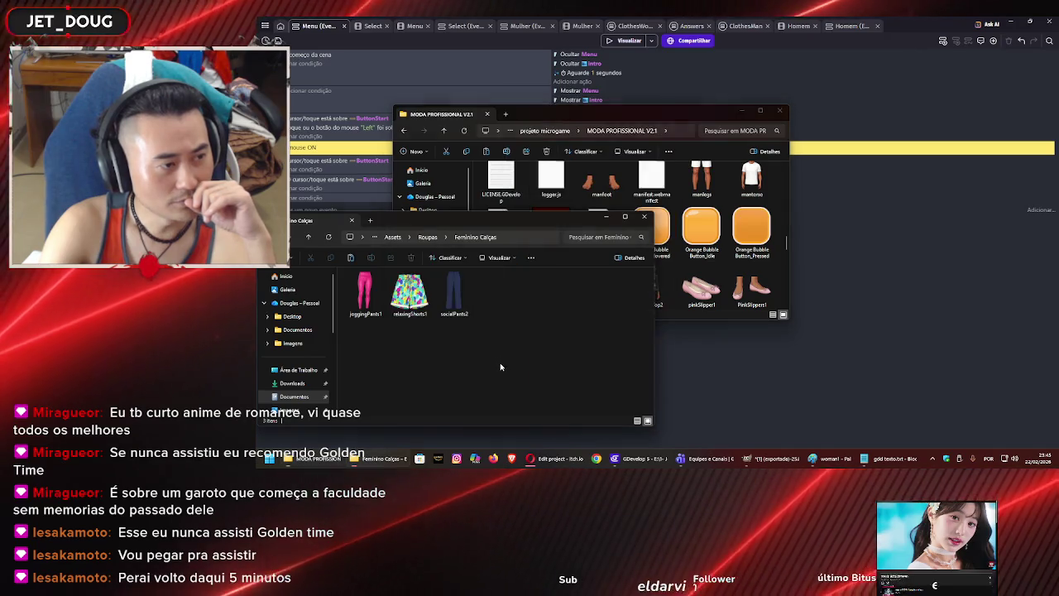
{"action": "right_click", "coordinate": [501, 362]}
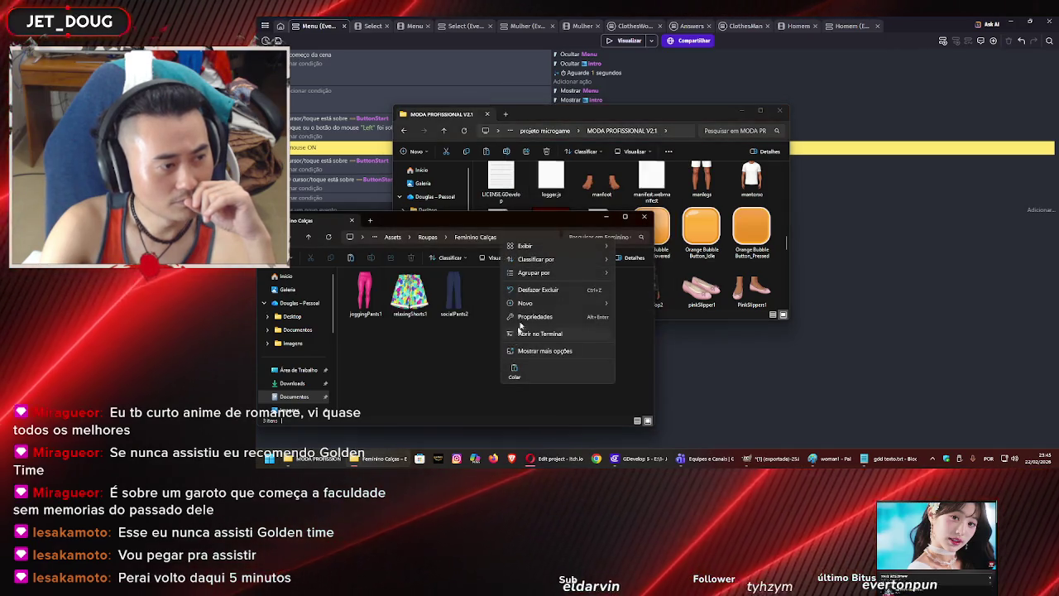
{"action": "left_click", "coordinate": [522, 373]}
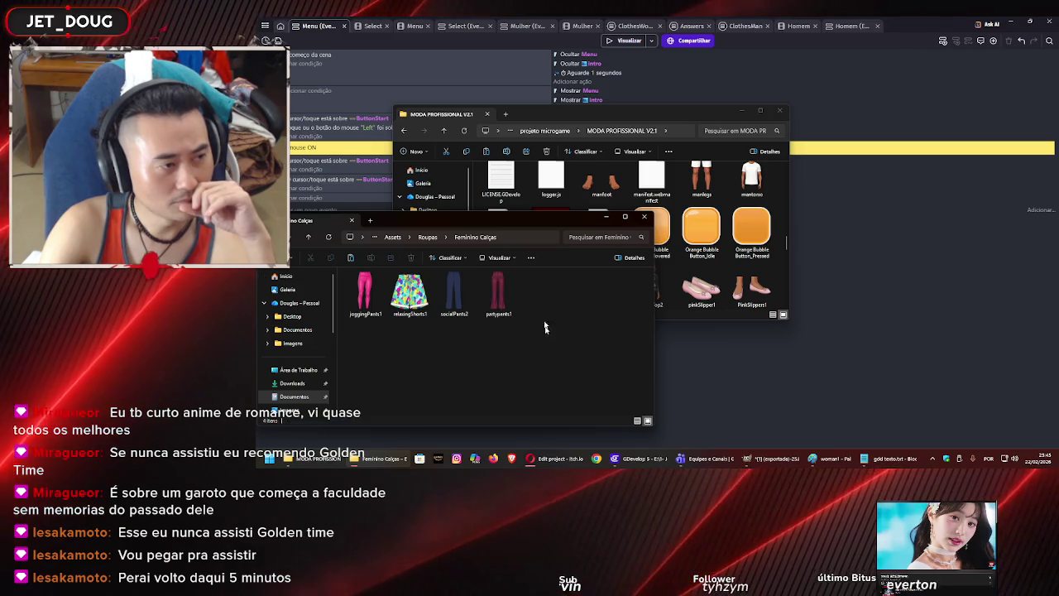
Rename PartyPants1 in Assets > personagem vestidos > feminino > Pernas to PartyPants2.
{"action": "left_click", "coordinate": [425, 238]}
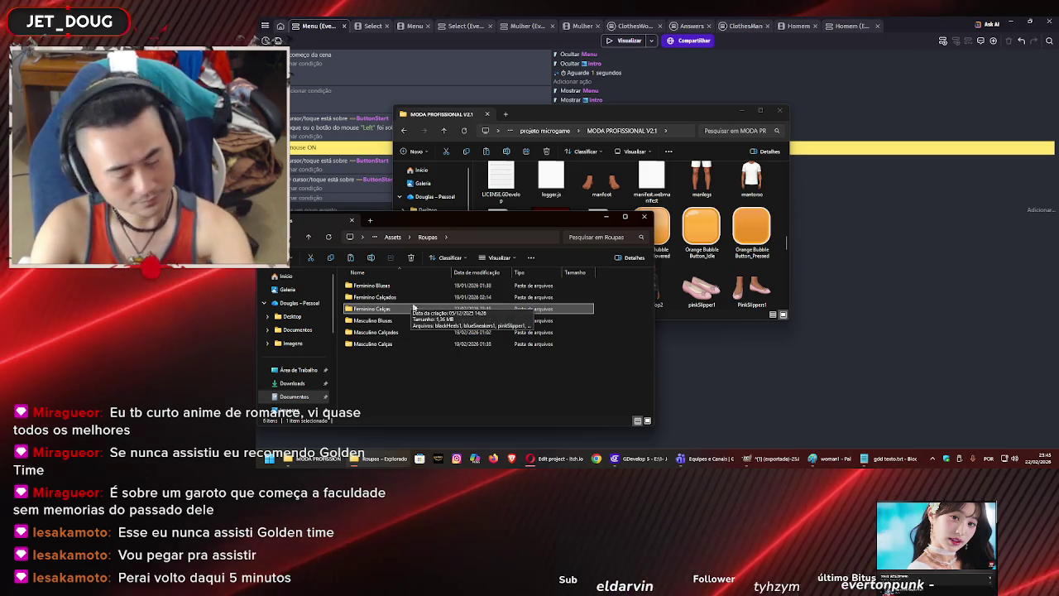
{"action": "double_click", "coordinate": [415, 308]}
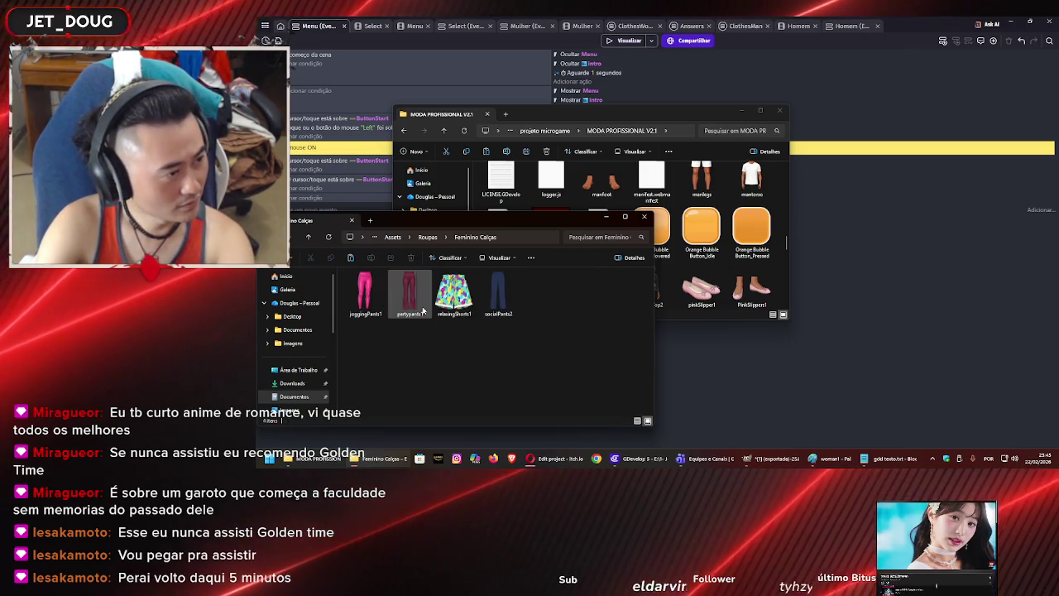
{"action": "key", "text": "BackSpace"}
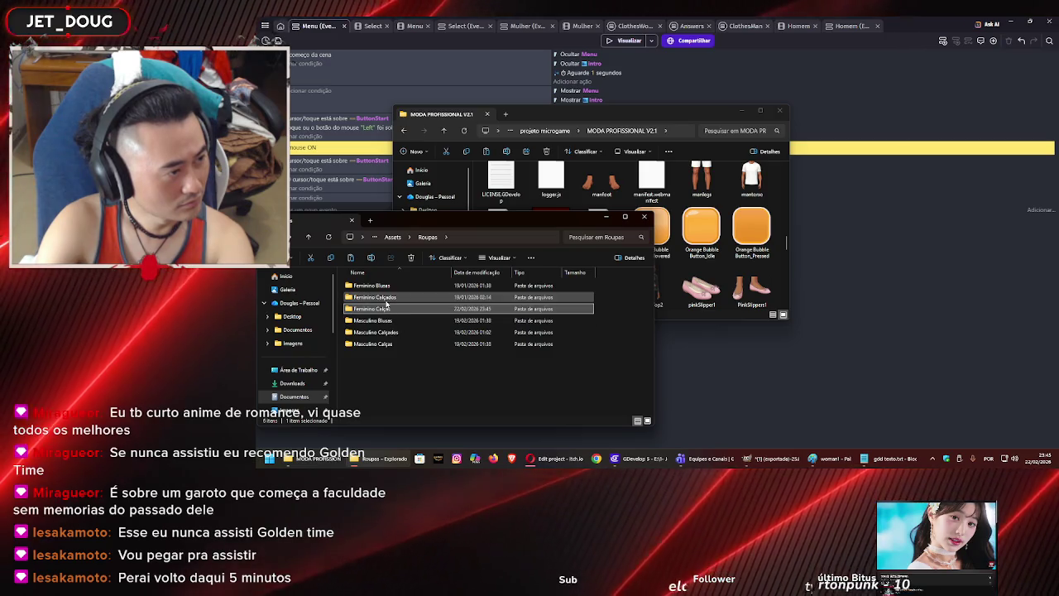
{"action": "key", "text": "BackSpace"}
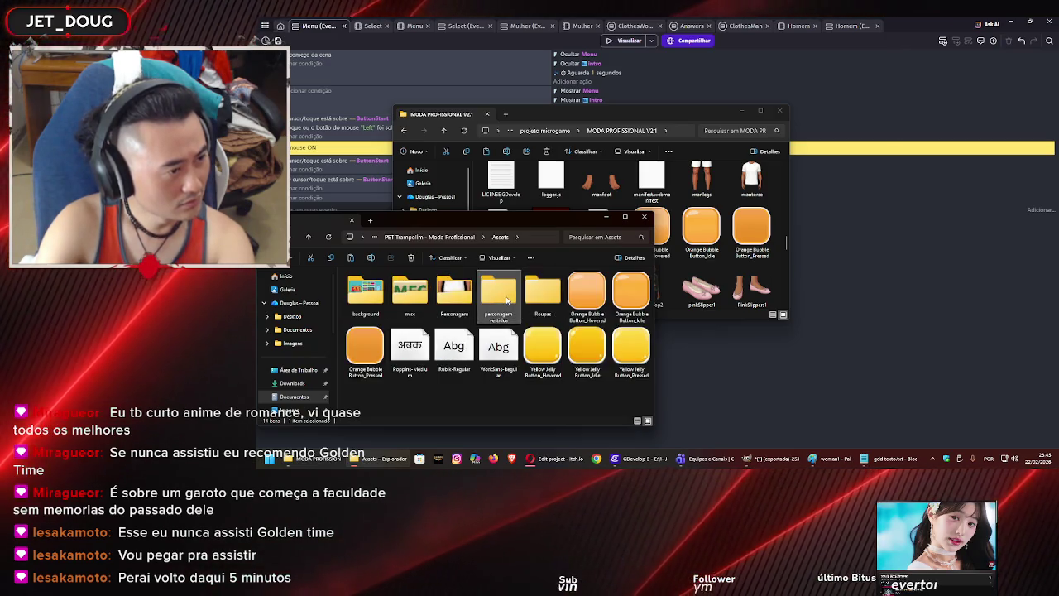
{"action": "double_click", "coordinate": [506, 300]}
{"action": "double_click", "coordinate": [418, 289]}
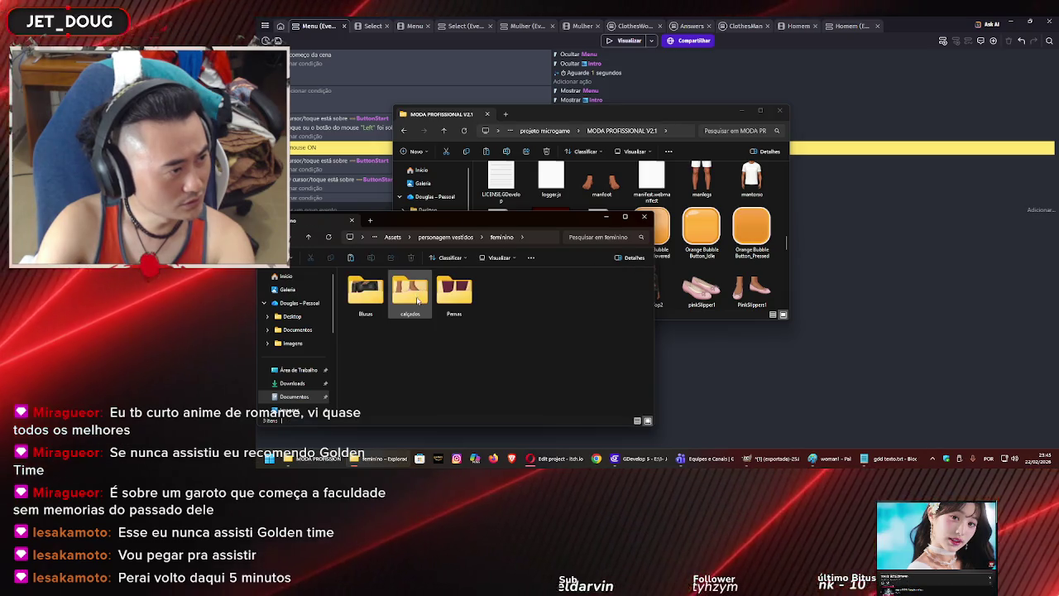
{"action": "double_click", "coordinate": [451, 298]}
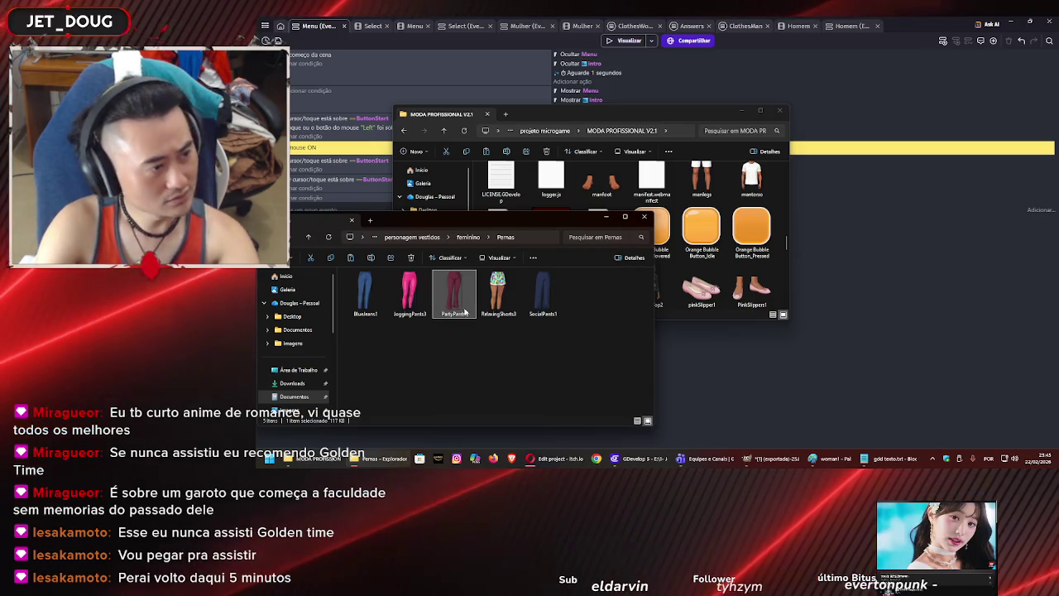
{"action": "key", "text": "Return"}
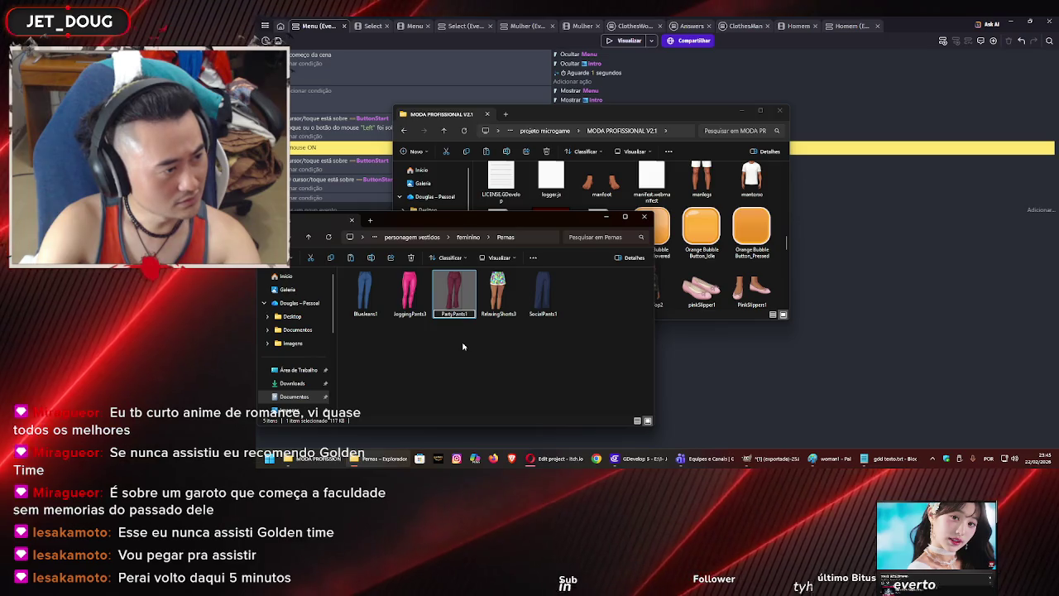
{"action": "type", "text": "2"}
{"action": "key", "text": "Return"}
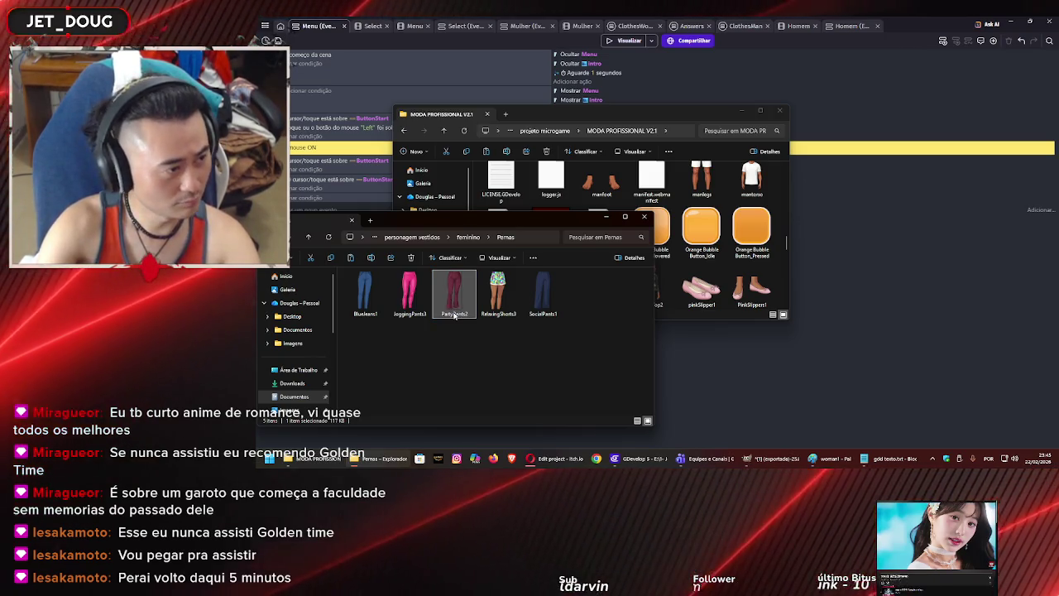
{"action": "left_click", "coordinate": [554, 341]}
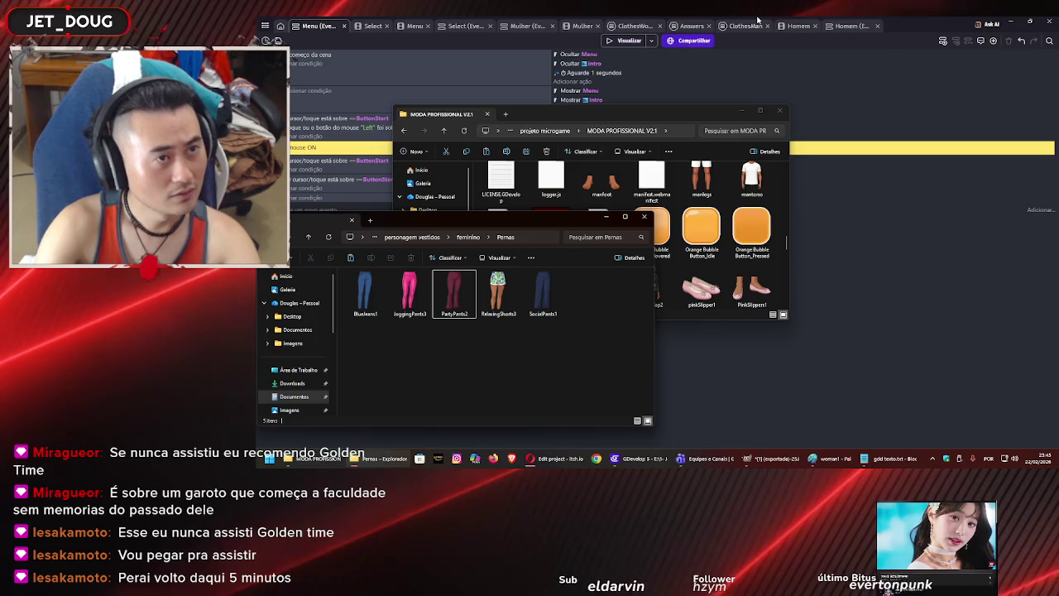
{"action": "left_click", "coordinate": [582, 25]}
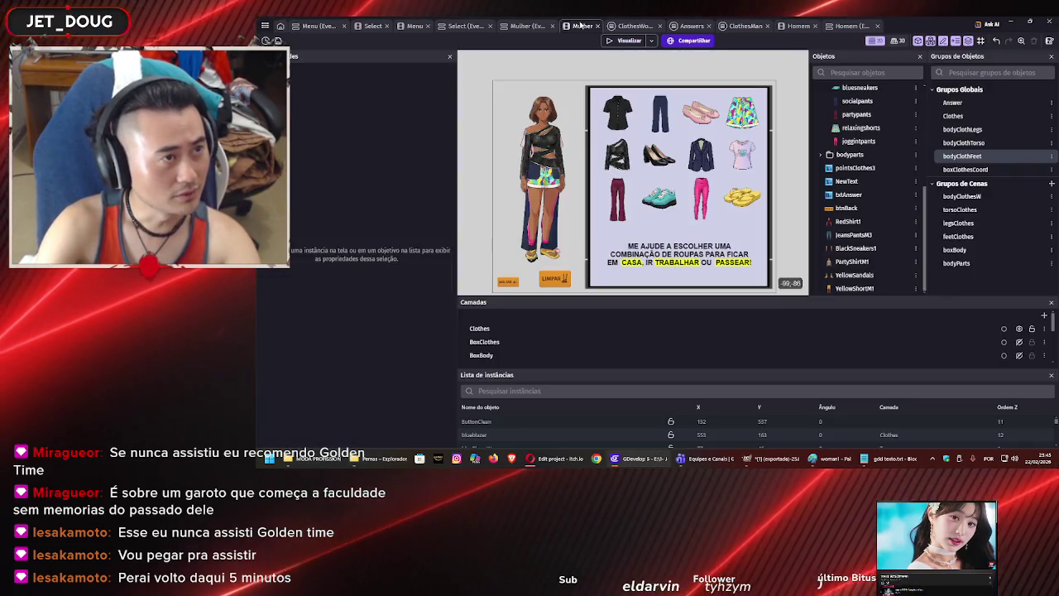
Preview the Mulher scene with Visualizar, close the preview, and collapse the clothes objects folder.
{"action": "left_click", "coordinate": [623, 40]}
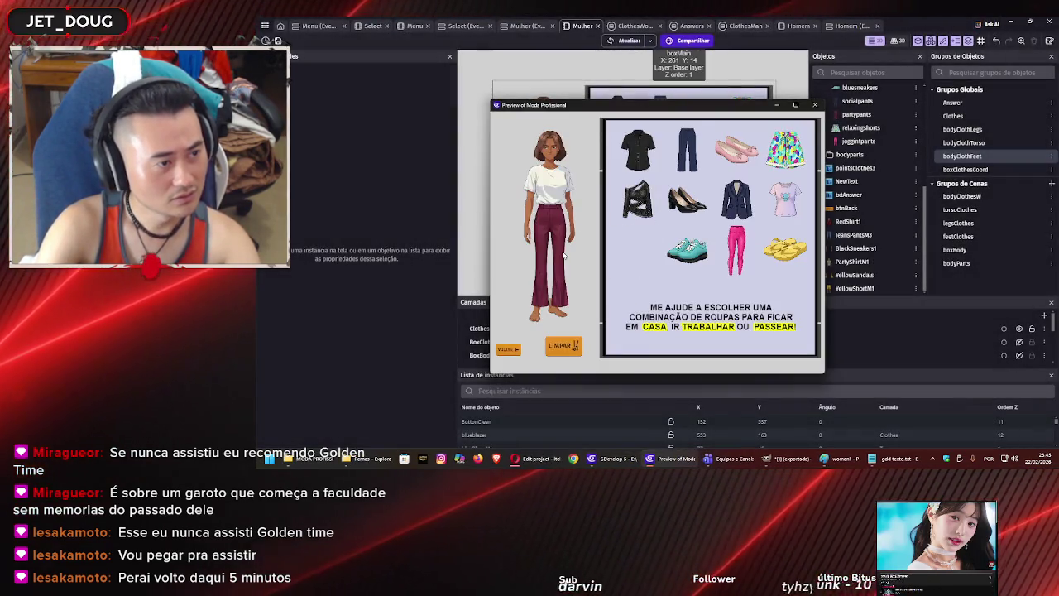
{"action": "left_click", "coordinate": [813, 105]}
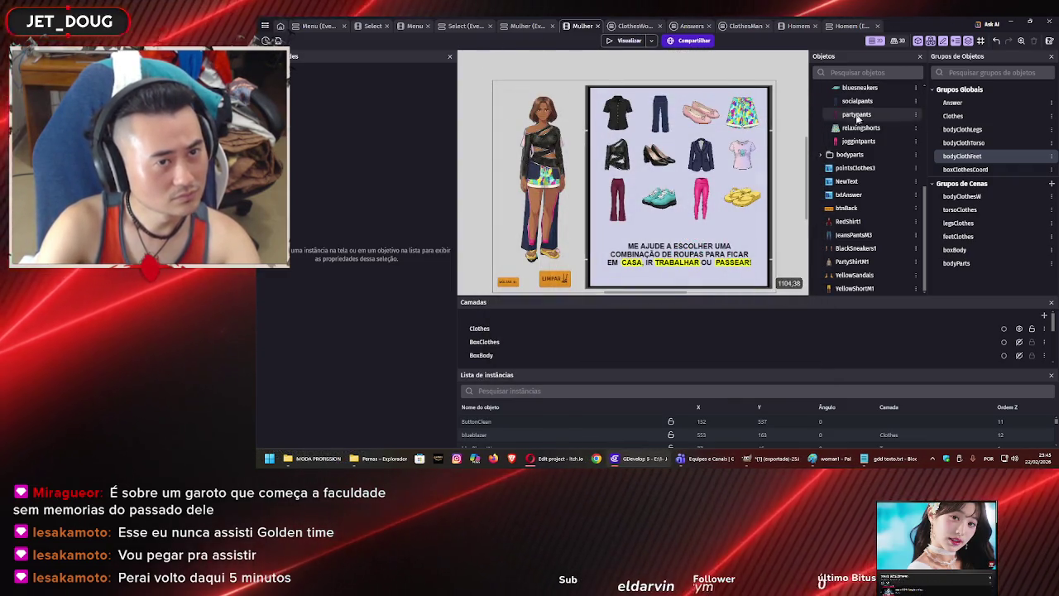
{"action": "scroll", "coordinate": [848, 172], "scroll_direction": "up", "scroll_amount": 3}
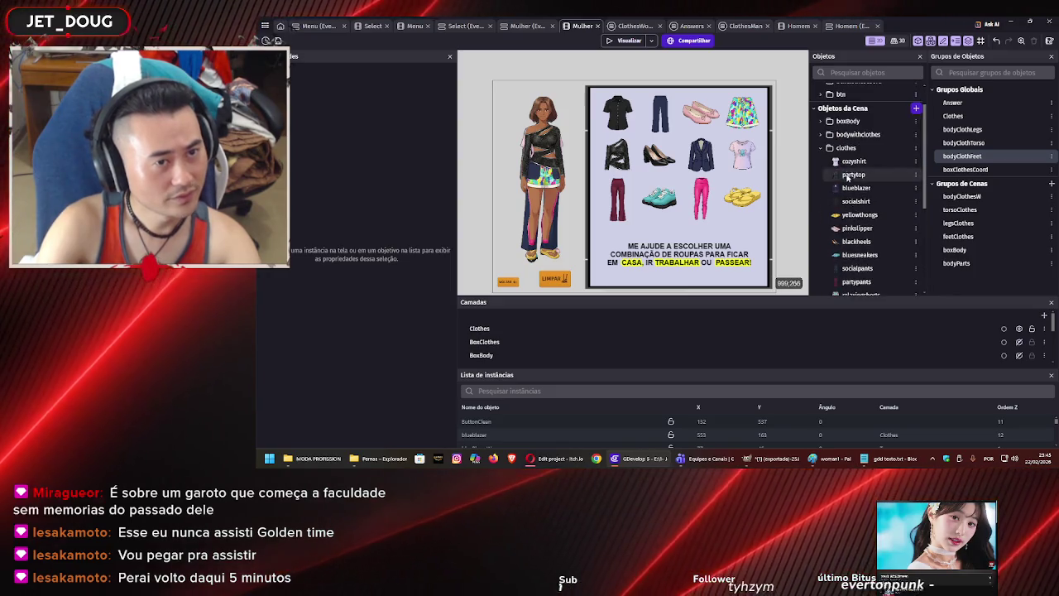
{"action": "left_click", "coordinate": [822, 148]}
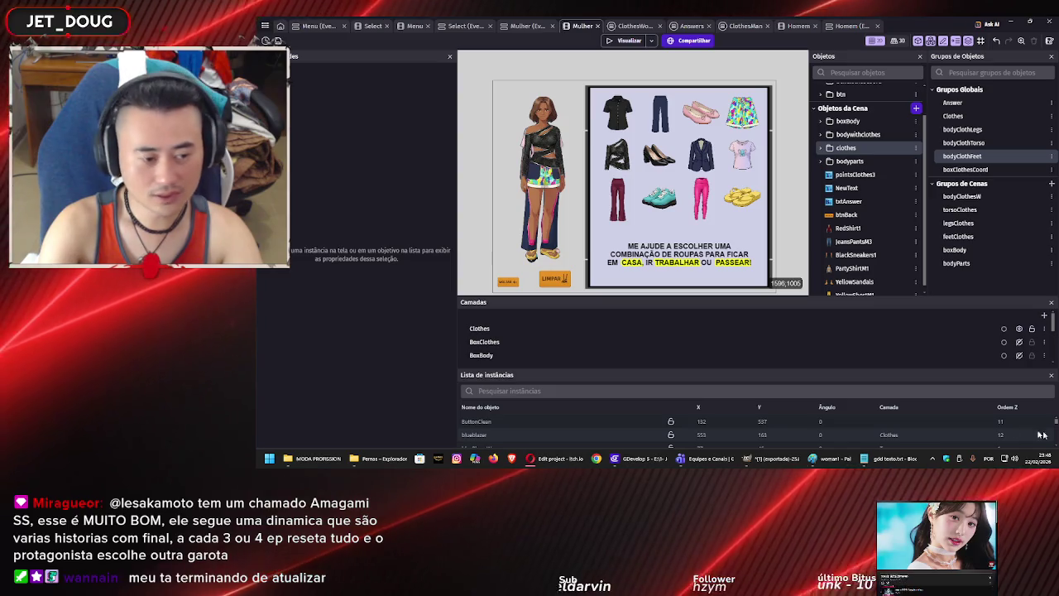
Delete the old MODA PROFISSIONAL V2.1 folder from projeto microgame.
{"action": "left_click", "coordinate": [547, 460]}
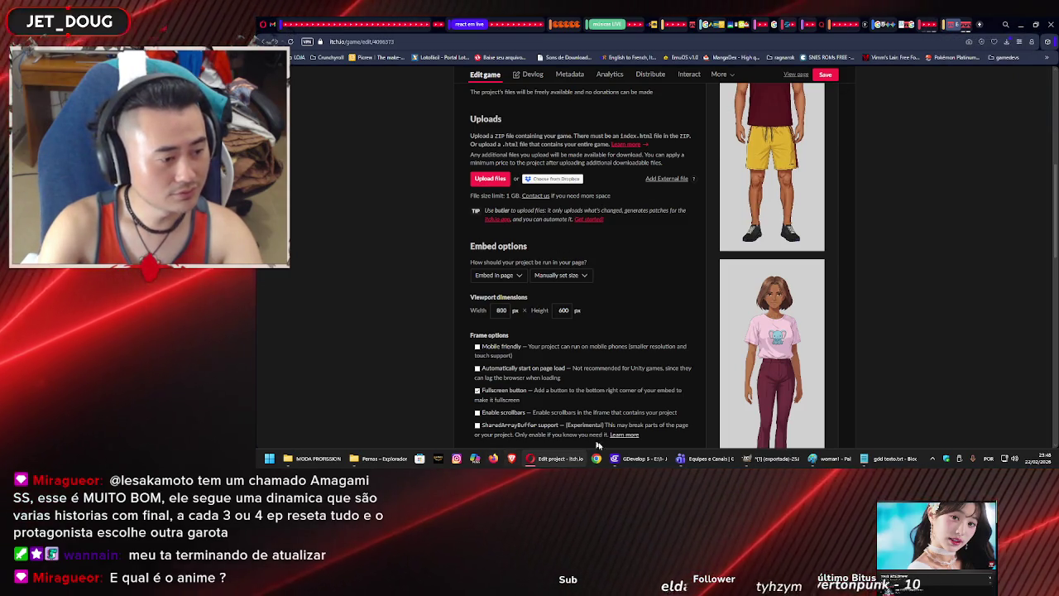
{"action": "left_click", "coordinate": [364, 461]}
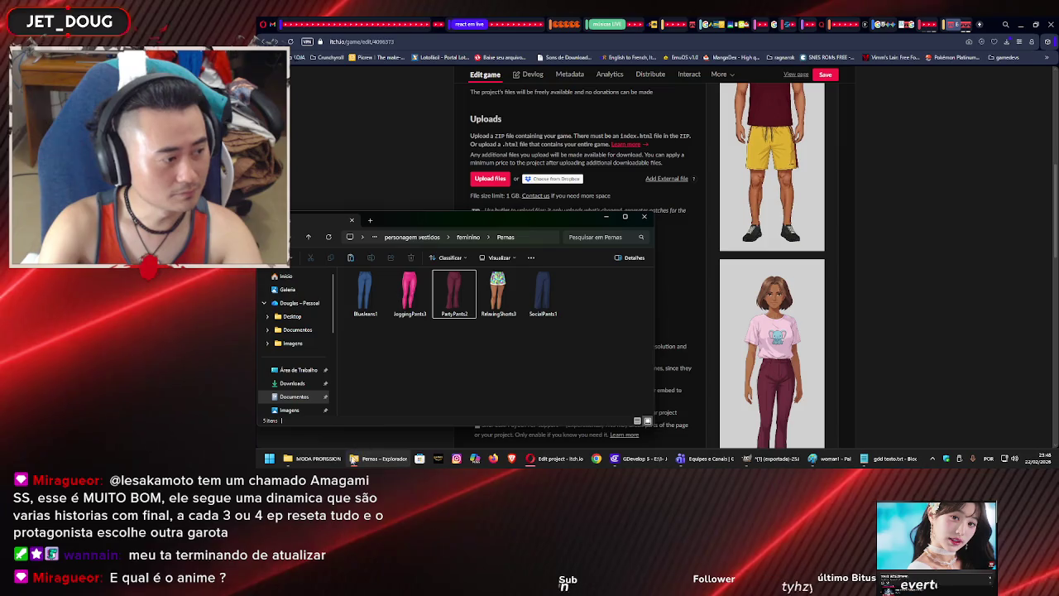
{"action": "left_click", "coordinate": [324, 460]}
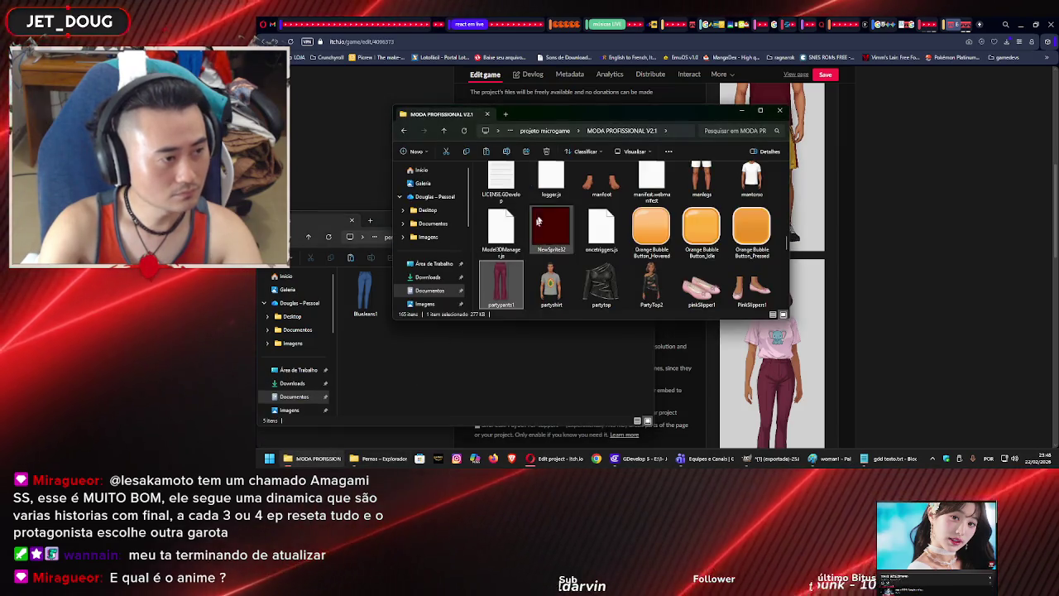
{"action": "left_click", "coordinate": [560, 133]}
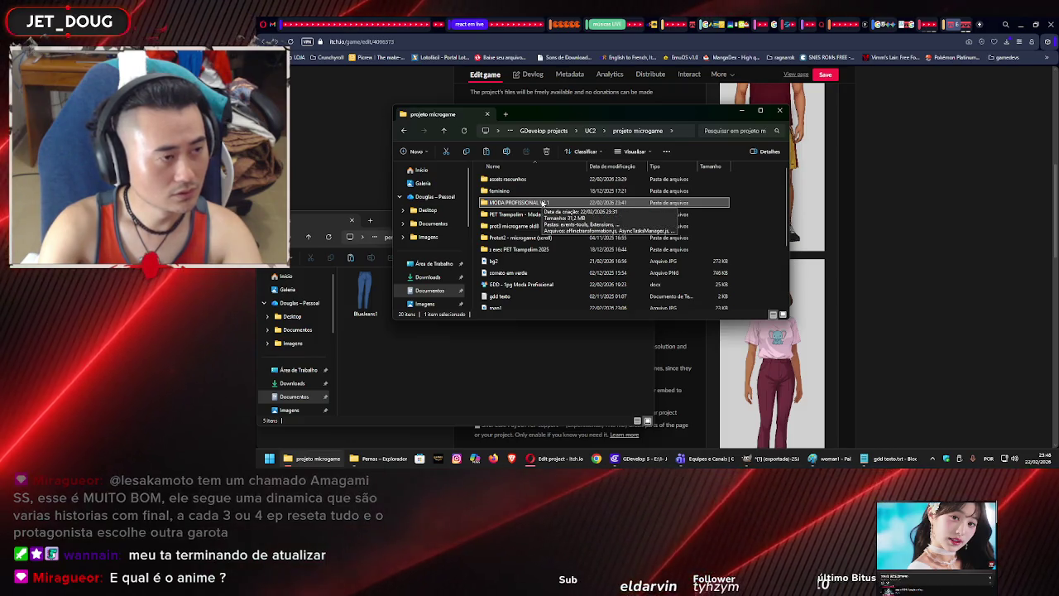
{"action": "double_click", "coordinate": [542, 203]}
{"action": "key", "text": "ctrl+a"}
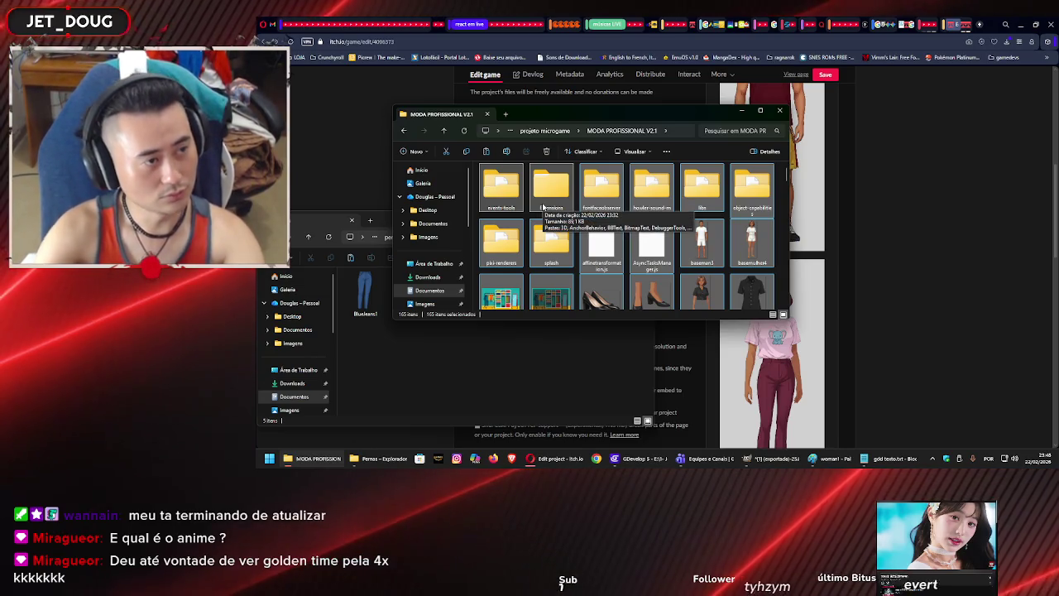
{"action": "key", "text": "alt+Up"}
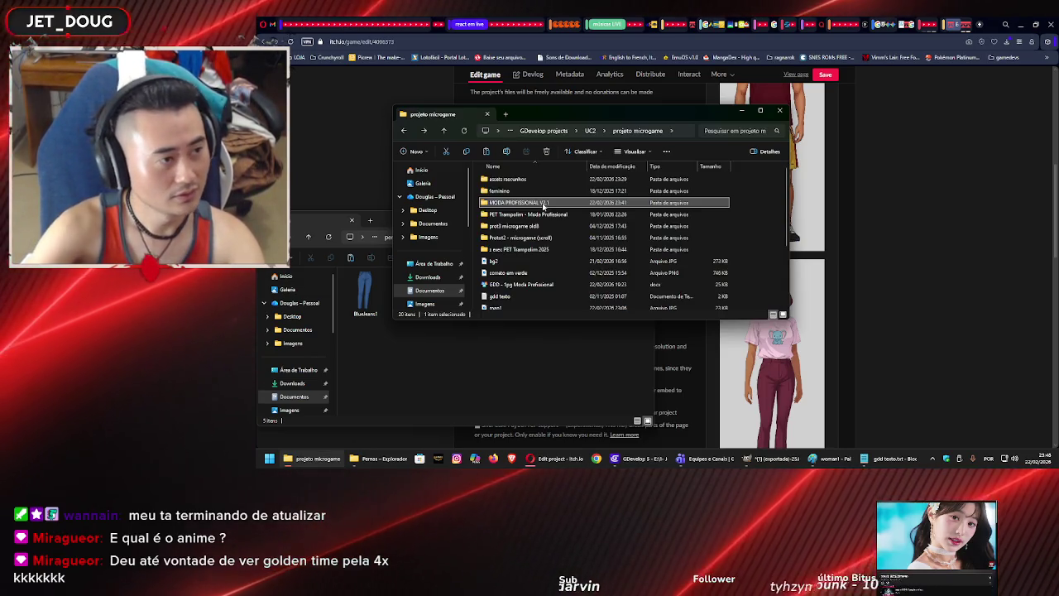
{"action": "key", "text": "Delete"}
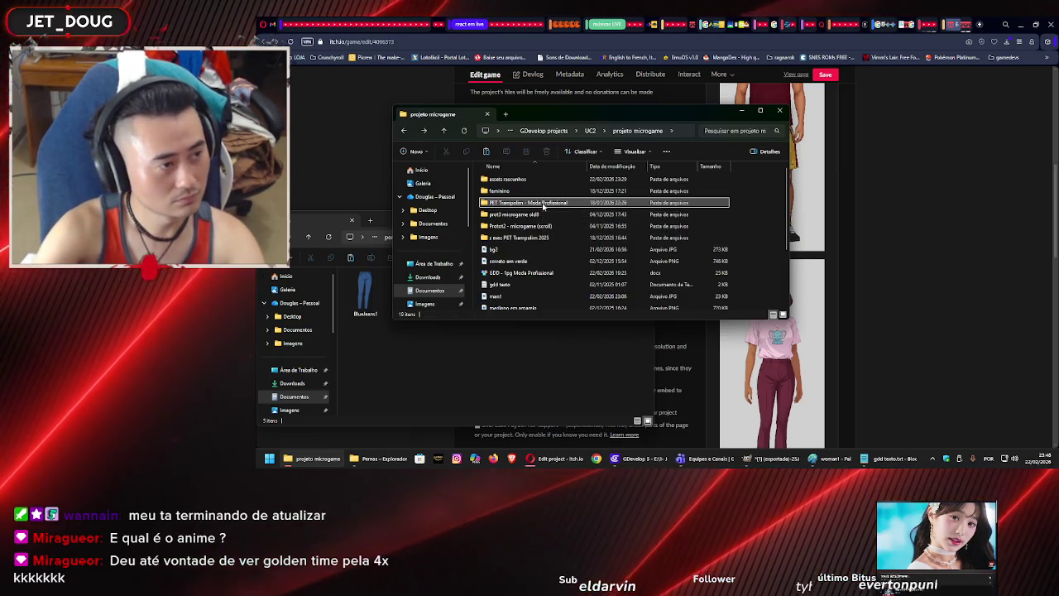
Create a new empty folder named 'MODA PROFISSIONAL V.2.1'.
{"action": "left_click", "coordinate": [411, 151]}
{"action": "left_click", "coordinate": [422, 170]}
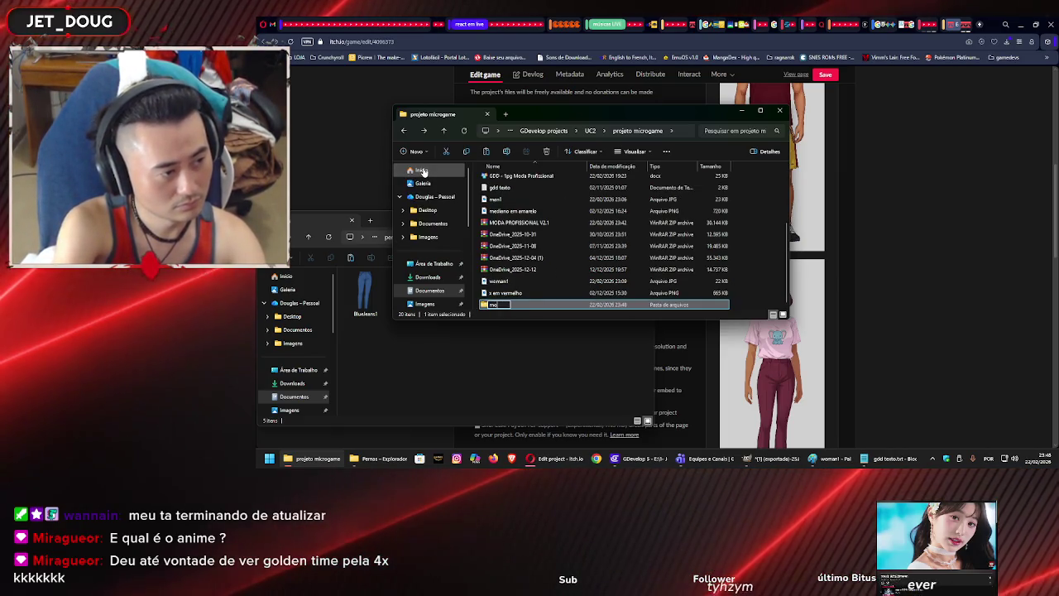
{"action": "type", "text": "MODA PROF"}
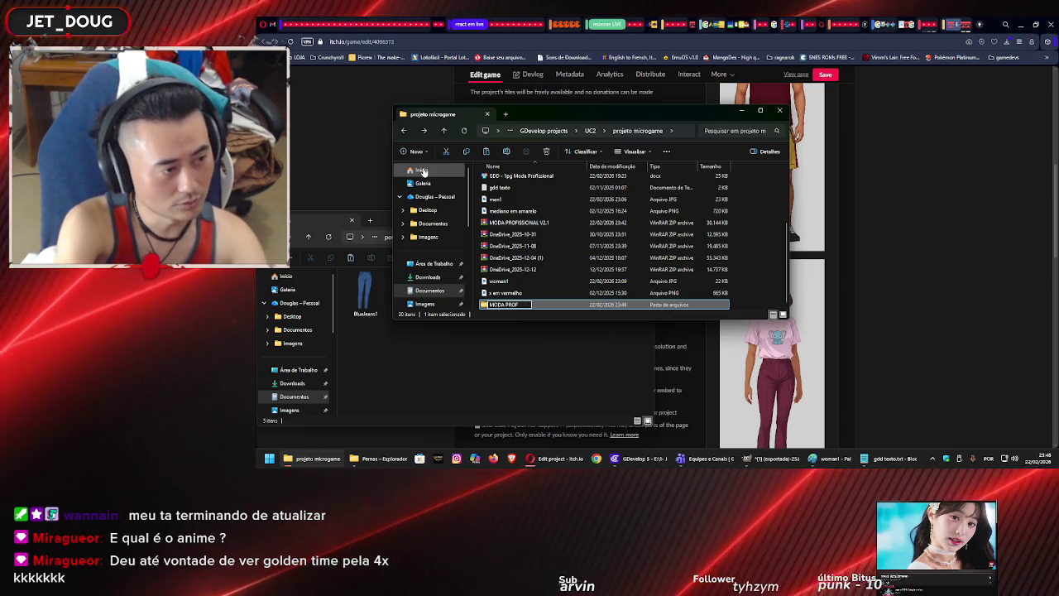
{"action": "type", "text": "ISSIONAL V"}
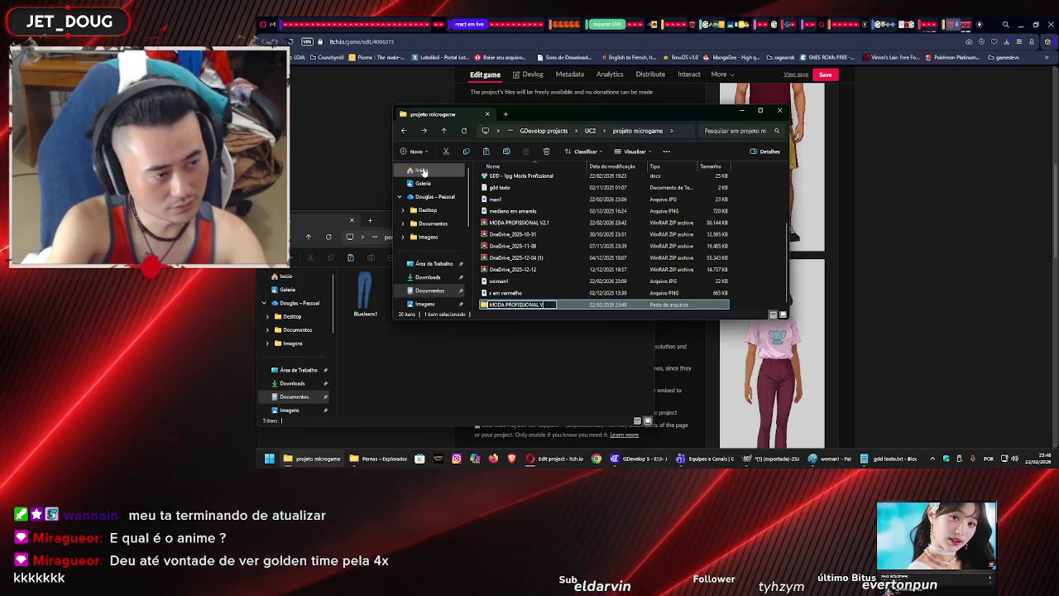
{"action": "type", "text": ".2.1"}
{"action": "key", "text": "Return"}
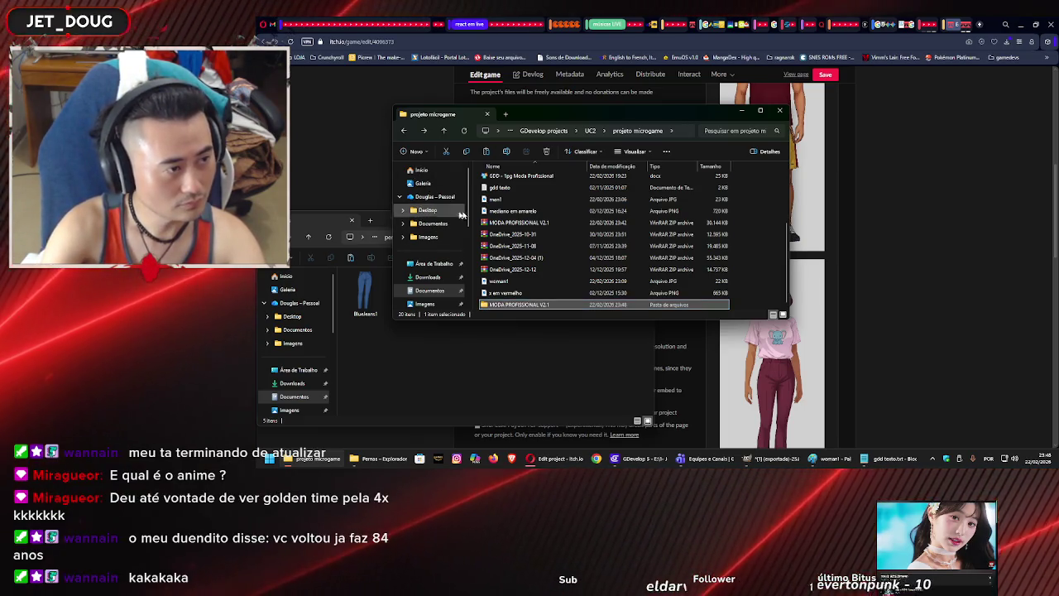
Delete the old MODA PROFISSIONAL V2.1 zip archive.
{"action": "left_click", "coordinate": [517, 223]}
{"action": "key", "text": "Delete"}
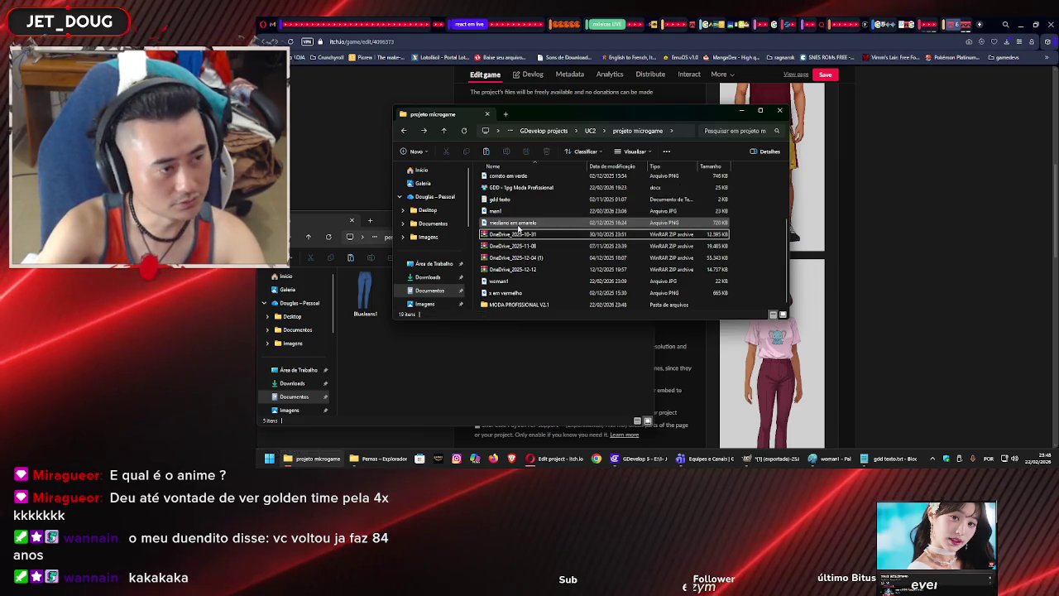
{"action": "left_click", "coordinate": [627, 464]}
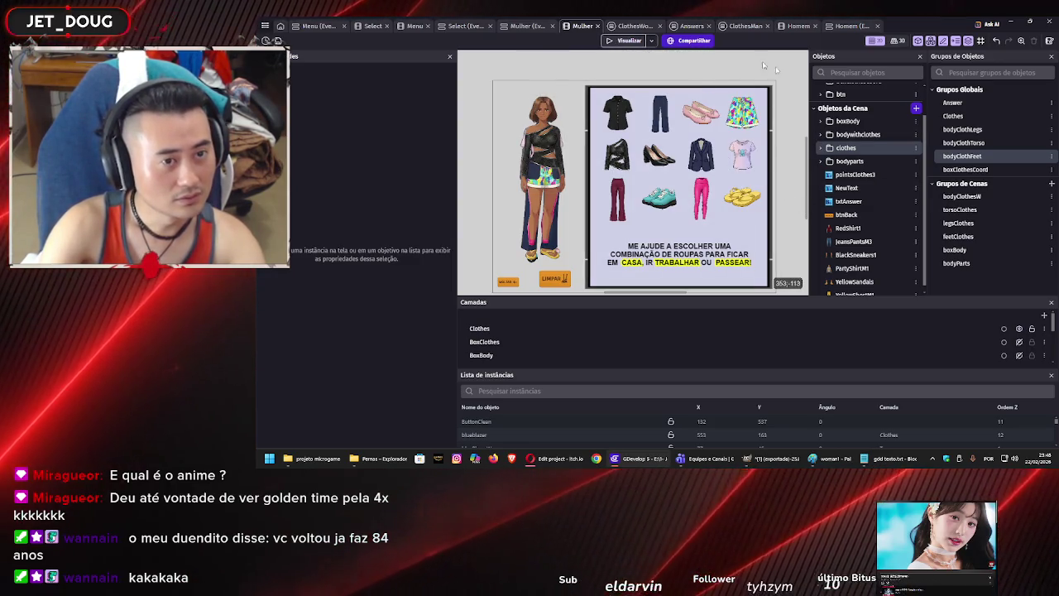
Add the red Pernas/PartyPants2.png image as a new frame of the PartyPants1 object.
{"action": "scroll", "coordinate": [828, 174], "scroll_direction": "up", "scroll_amount": 2}
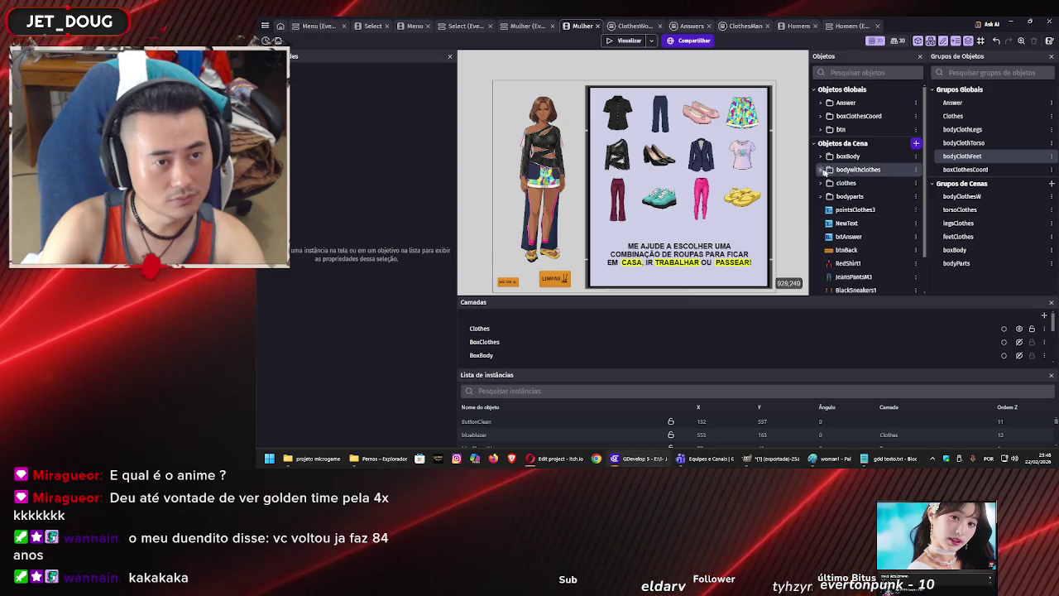
{"action": "left_click", "coordinate": [824, 171]}
{"action": "scroll", "coordinate": [844, 174], "scroll_direction": "down", "scroll_amount": 2}
{"action": "left_click", "coordinate": [855, 167]}
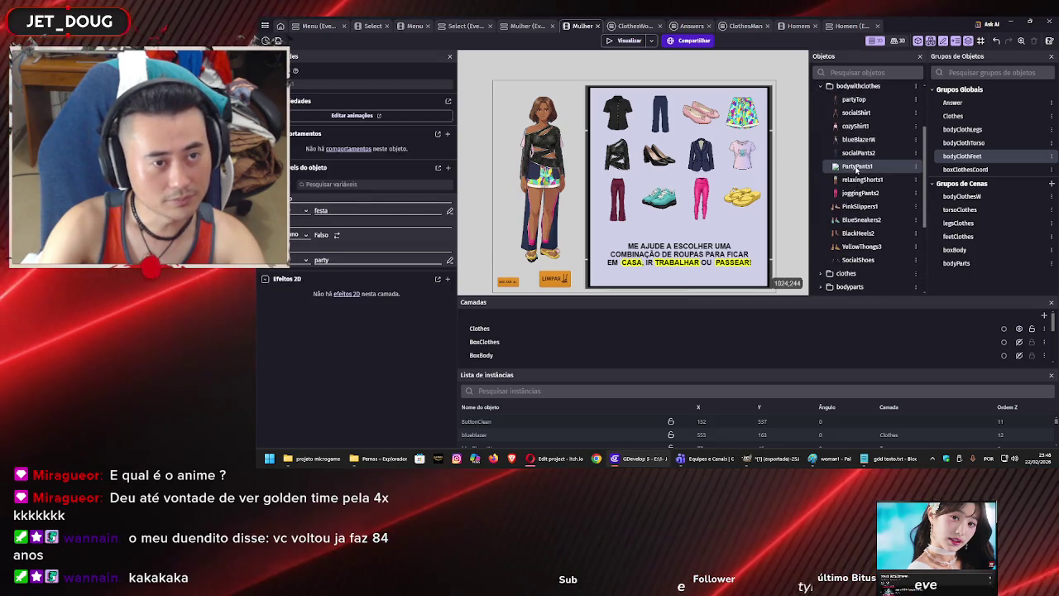
{"action": "double_click", "coordinate": [856, 167]}
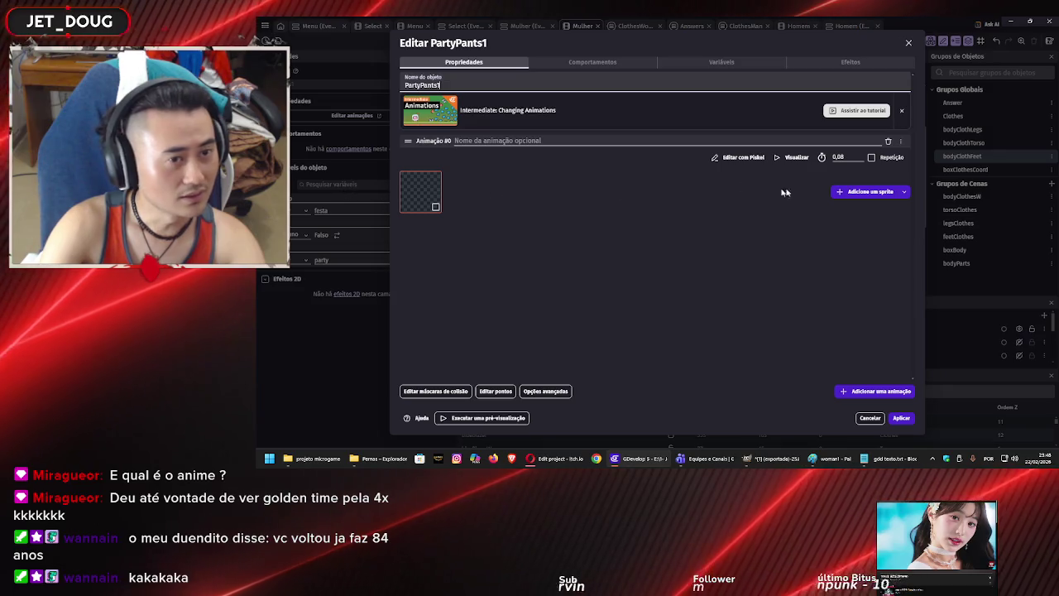
{"action": "left_click", "coordinate": [875, 192]}
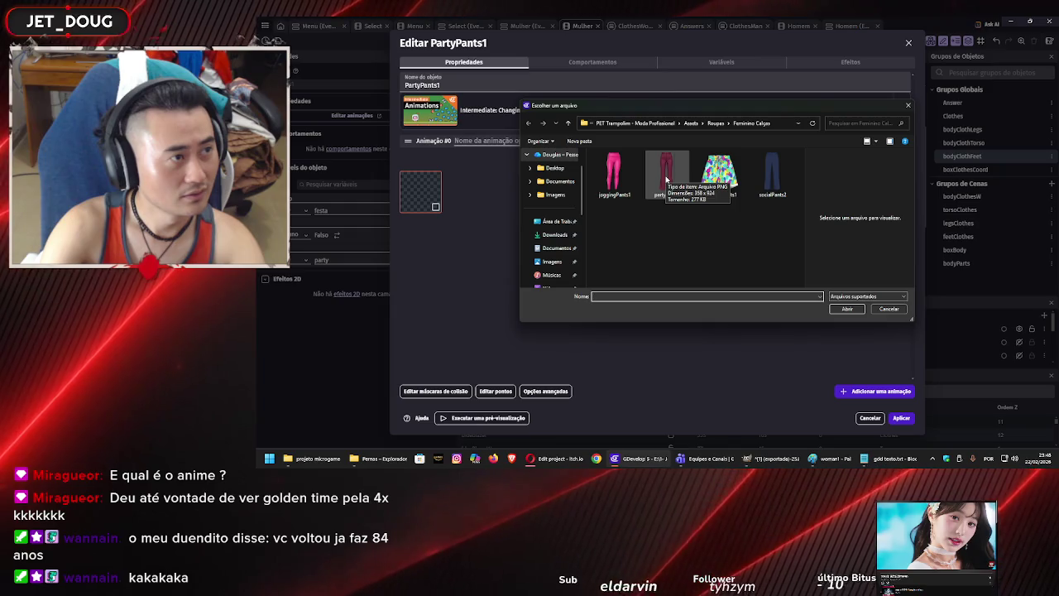
{"action": "left_click", "coordinate": [716, 124]}
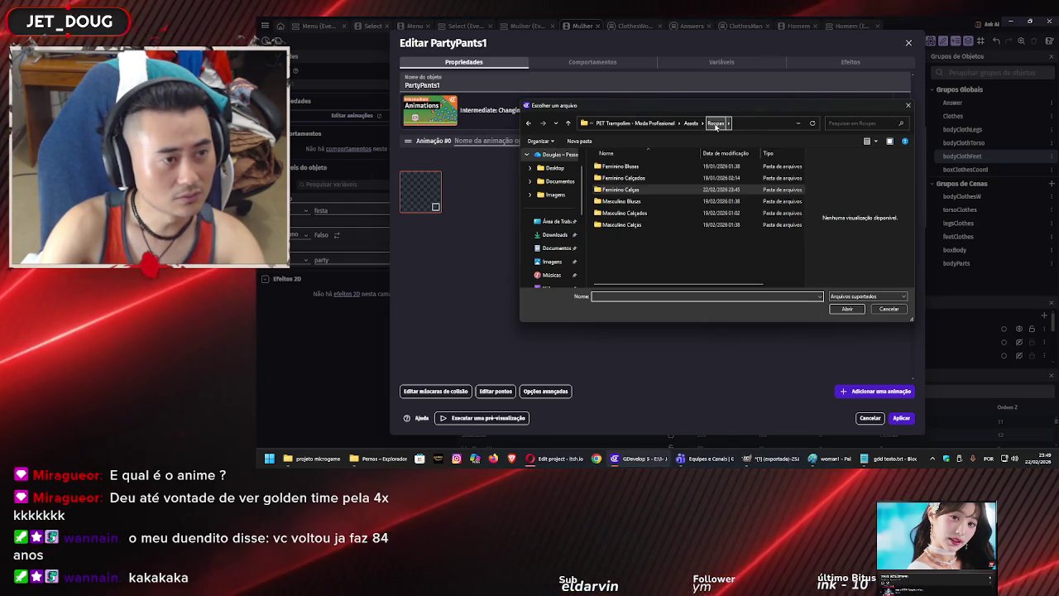
{"action": "left_click", "coordinate": [691, 123]}
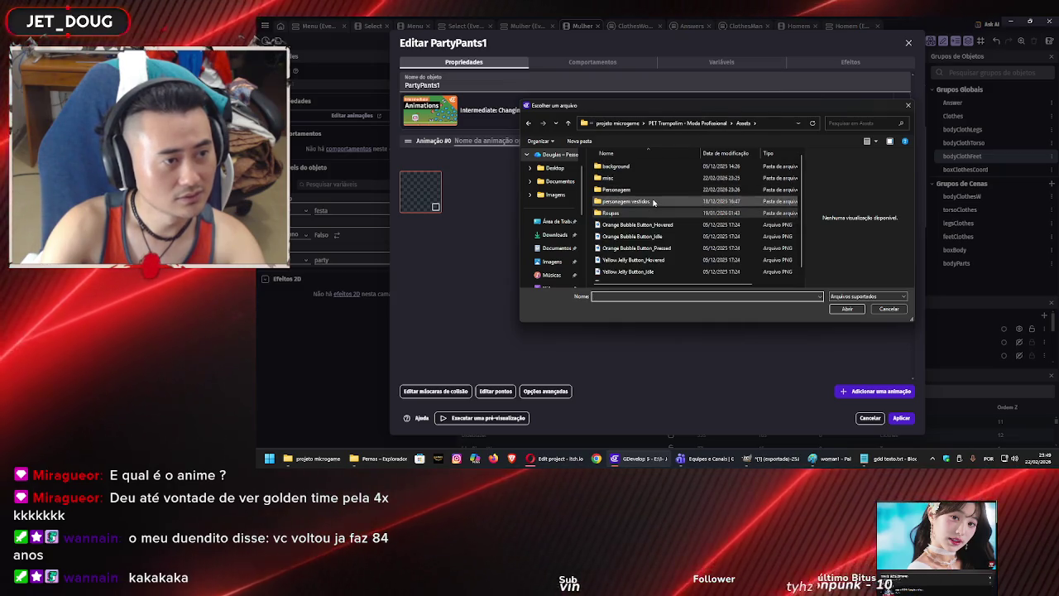
{"action": "double_click", "coordinate": [652, 201]}
{"action": "double_click", "coordinate": [649, 167]}
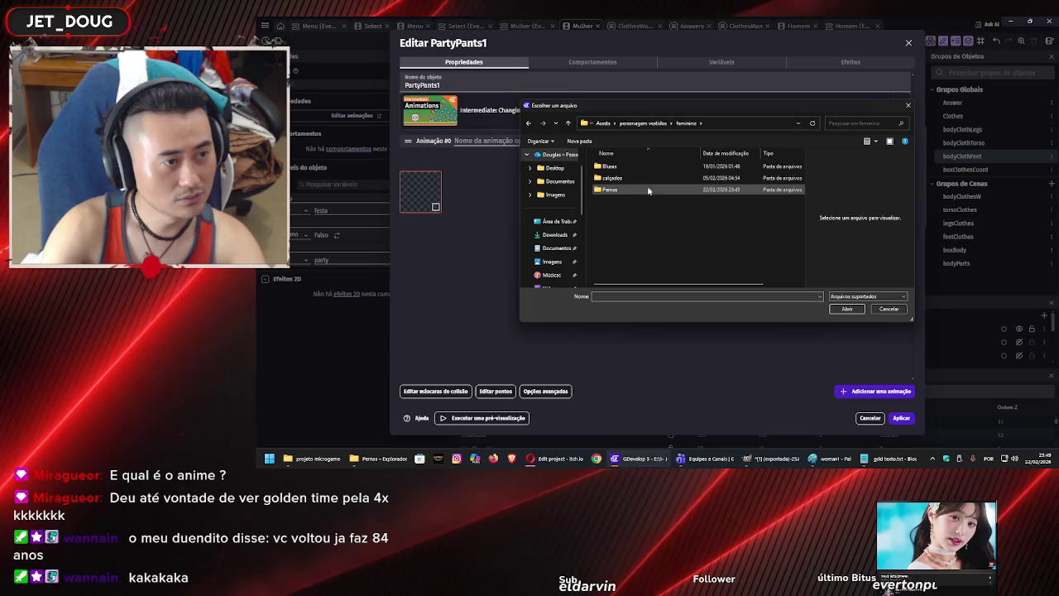
{"action": "double_click", "coordinate": [648, 190]}
{"action": "left_click", "coordinate": [718, 168]}
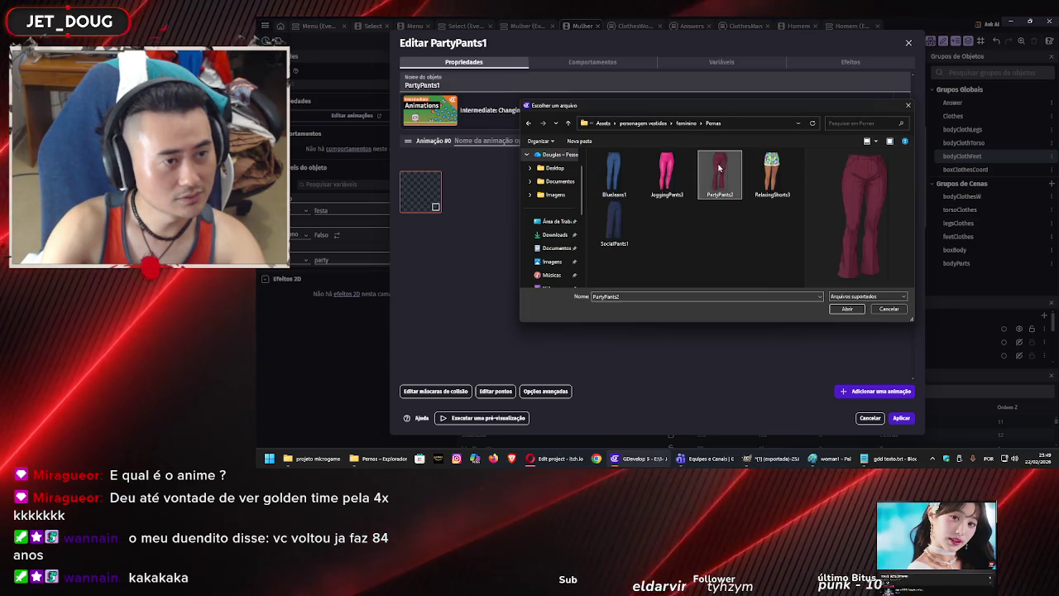
{"action": "left_click", "coordinate": [847, 308]}
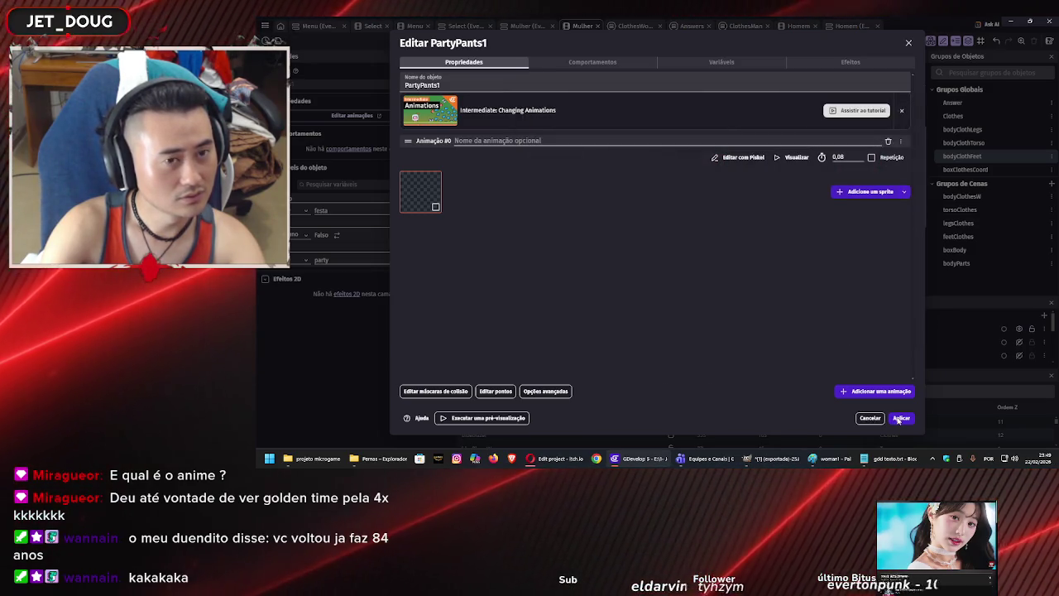
Delete the empty first frame so PartyPants2 is the only frame, and apply.
{"action": "right_click", "coordinate": [419, 189]}
{"action": "left_click", "coordinate": [448, 209]}
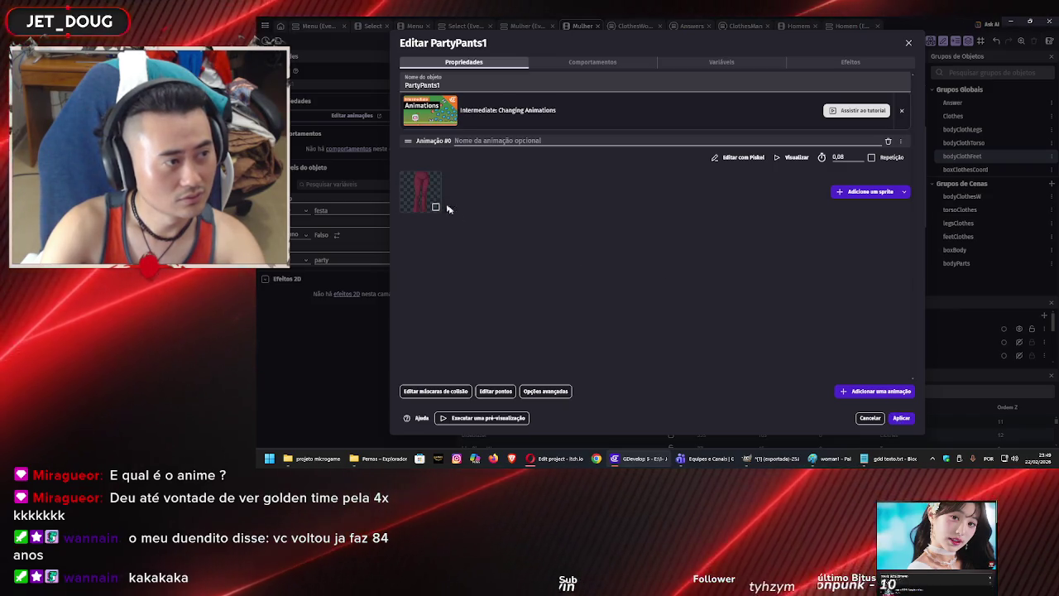
{"action": "left_click", "coordinate": [901, 417]}
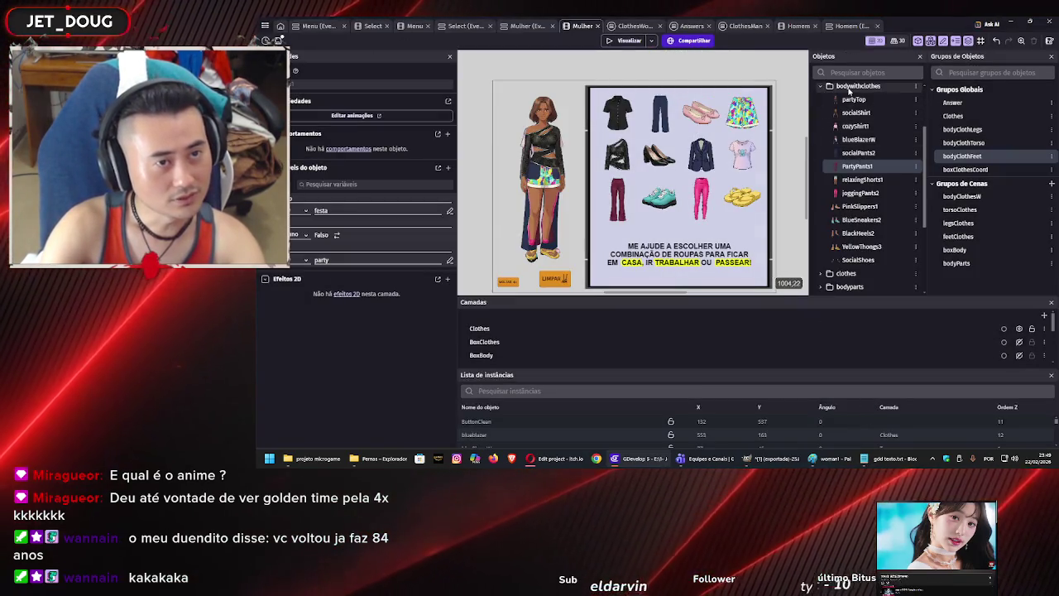
Review the partypants object in the clothes folder without changes, then save the project.
{"action": "scroll", "coordinate": [849, 192], "scroll_direction": "down", "scroll_amount": 2}
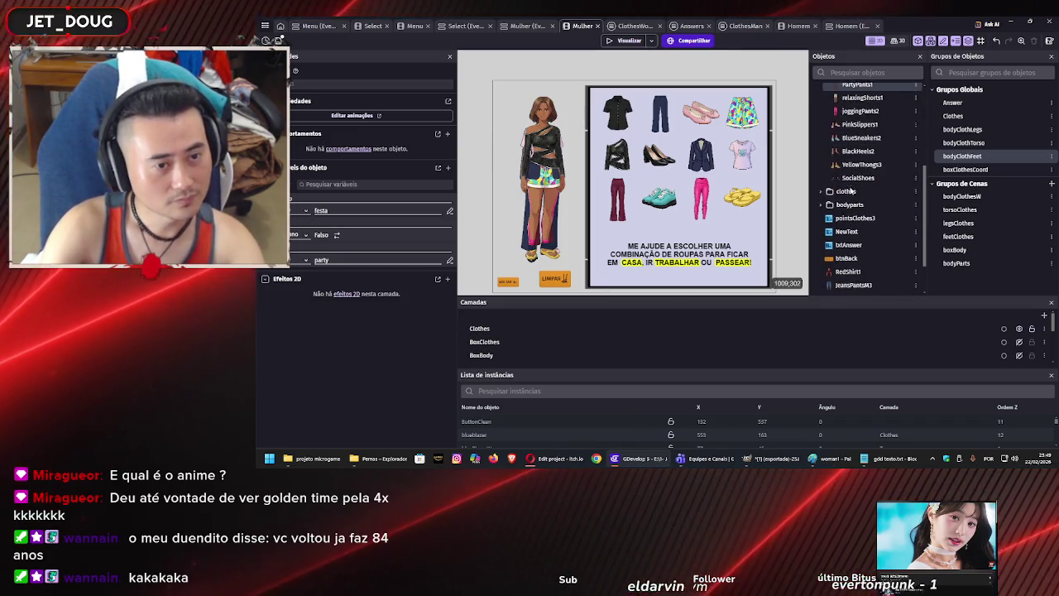
{"action": "left_click", "coordinate": [823, 192]}
{"action": "scroll", "coordinate": [852, 199], "scroll_direction": "down", "scroll_amount": 4}
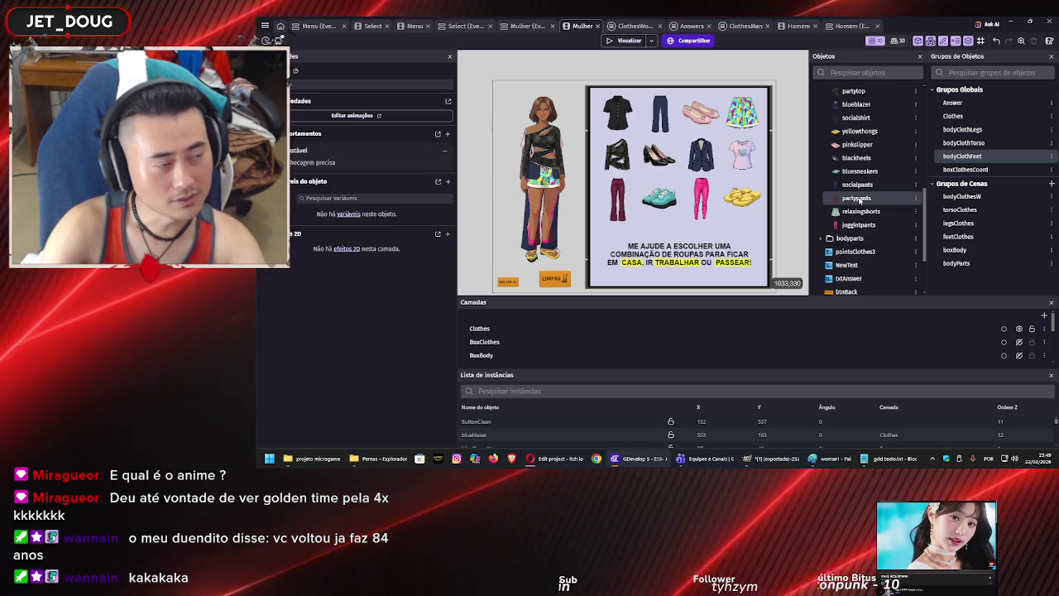
{"action": "double_click", "coordinate": [857, 198]}
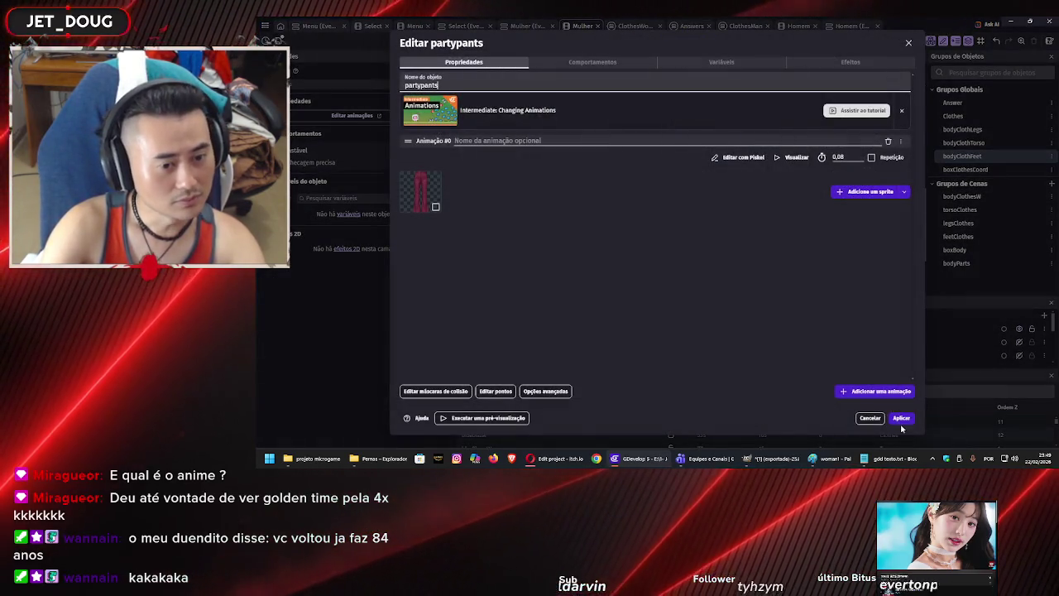
{"action": "key", "text": "Escape"}
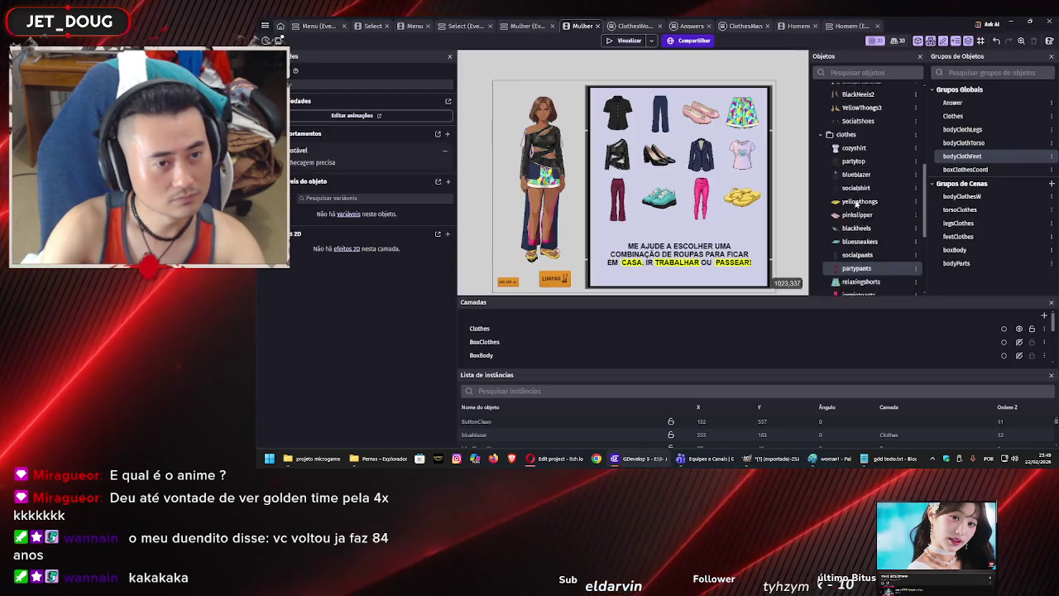
{"action": "scroll", "coordinate": [857, 192], "scroll_direction": "up", "scroll_amount": 3}
{"action": "scroll", "coordinate": [856, 191], "scroll_direction": "up", "scroll_amount": 3}
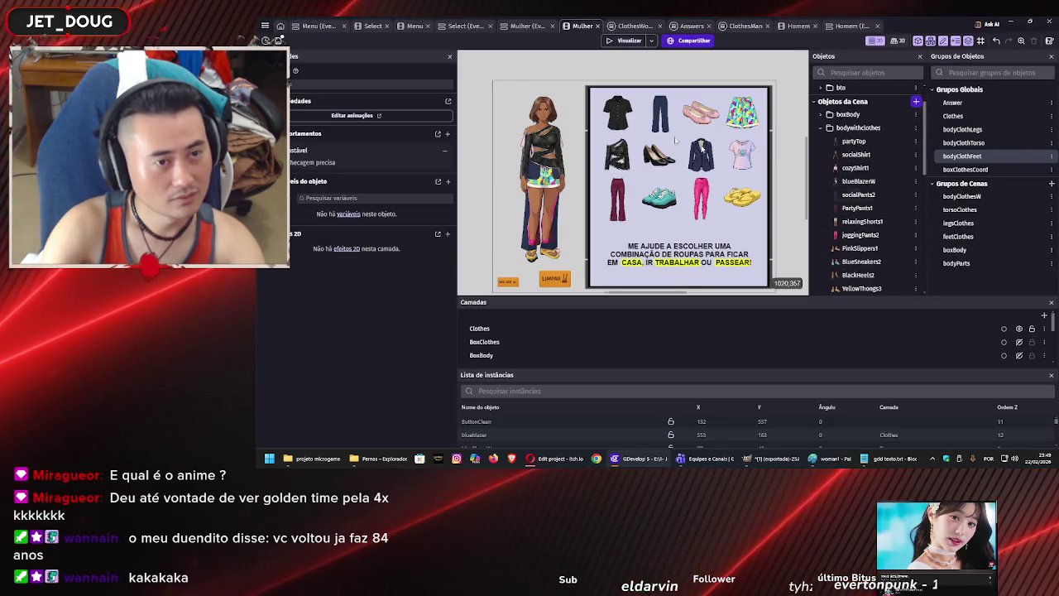
{"action": "key", "text": "ctrl+s"}
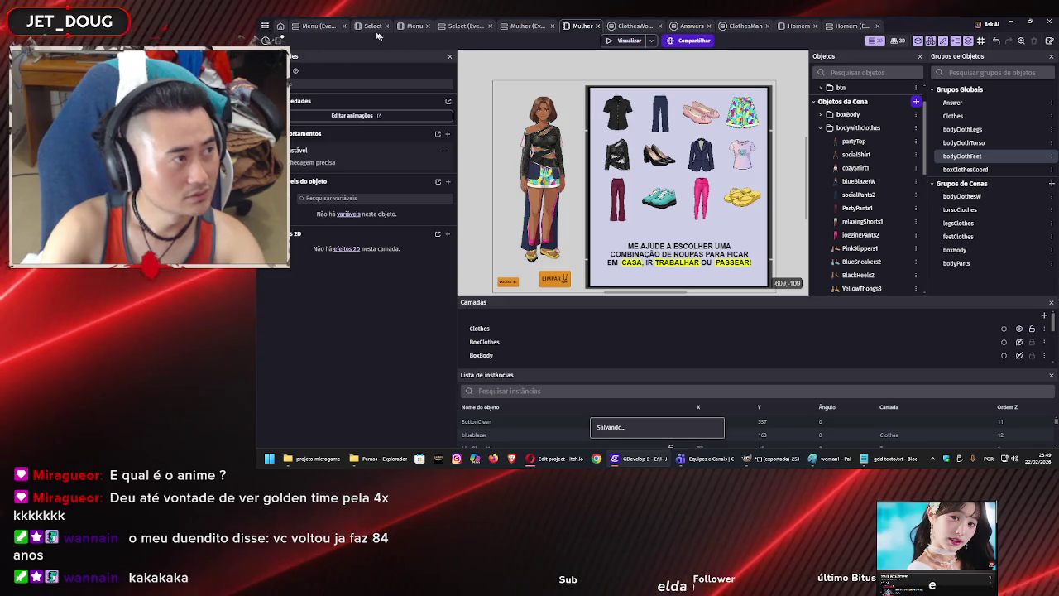
Look over the project manager's file options without changing anything.
{"action": "left_click", "coordinate": [265, 26]}
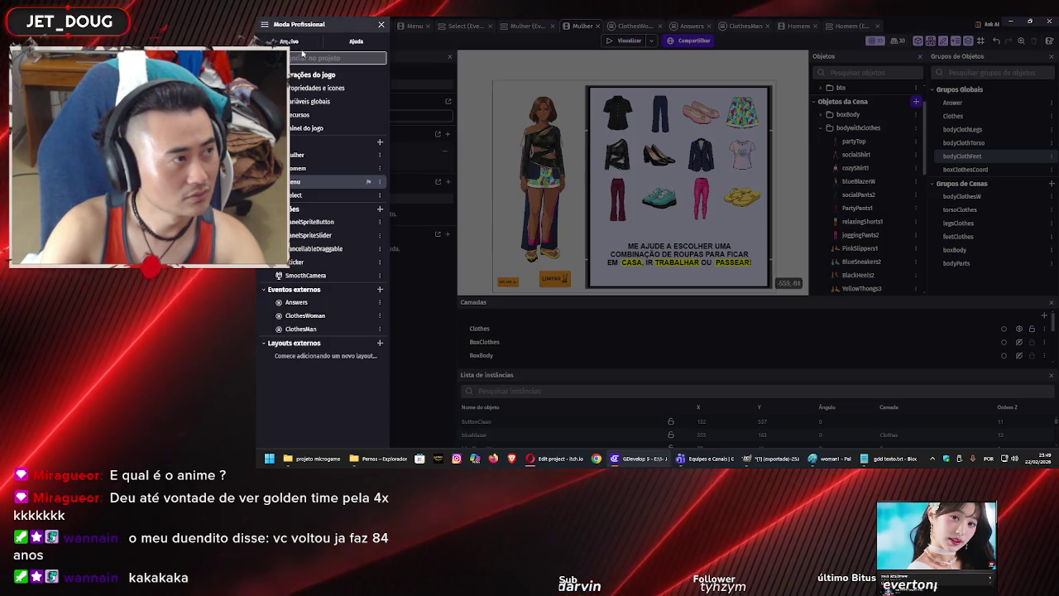
{"action": "left_click", "coordinate": [290, 42]}
{"action": "left_click", "coordinate": [404, 155]}
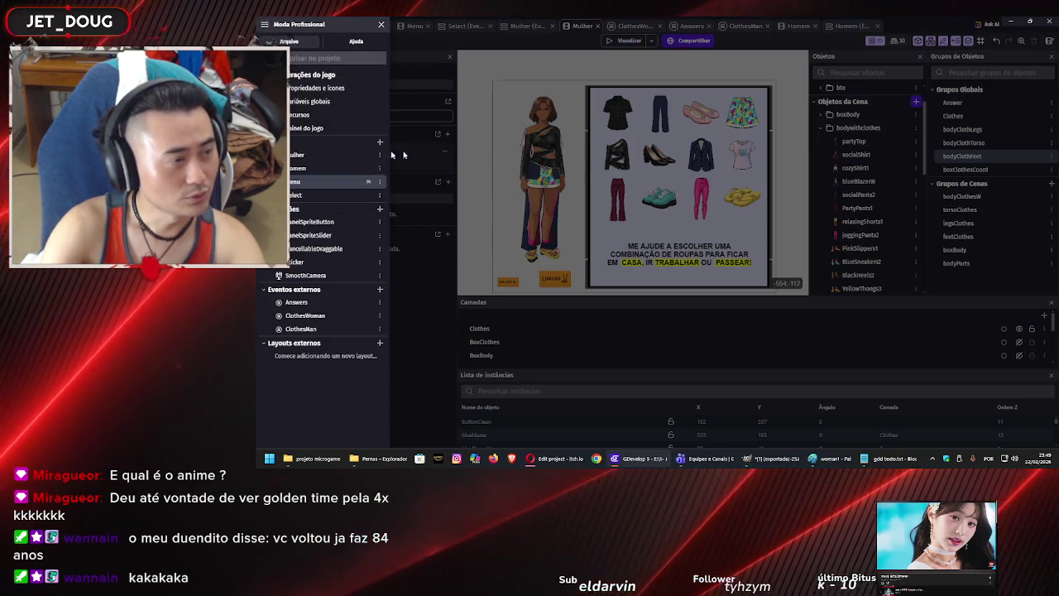
Export the game as HTML5 to the MODA PROFISSIONAL V2.1 folder and close the finished export window.
{"action": "left_click", "coordinate": [689, 41]}
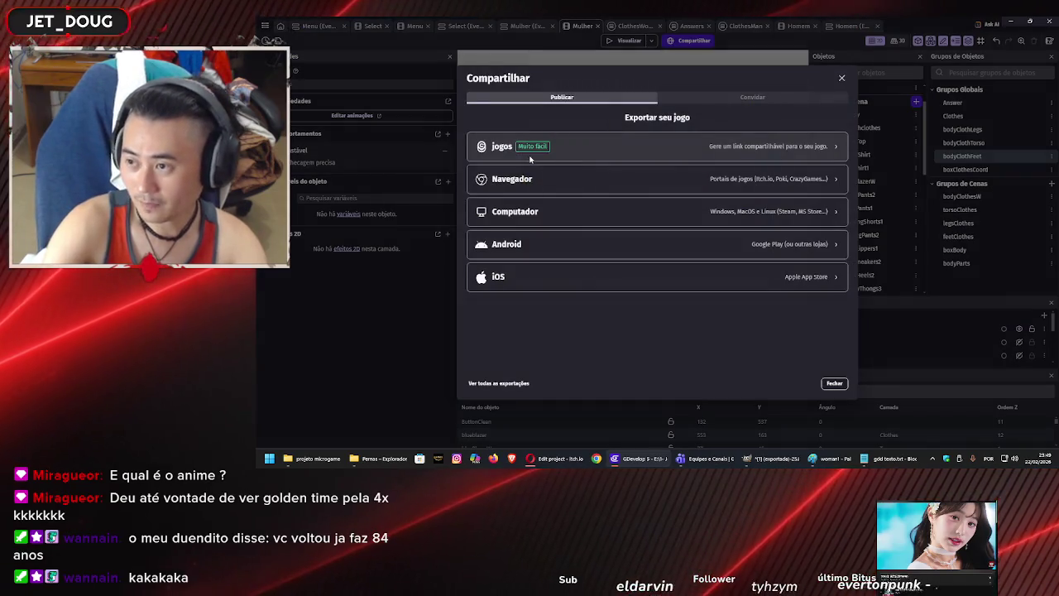
{"action": "left_click", "coordinate": [561, 182]}
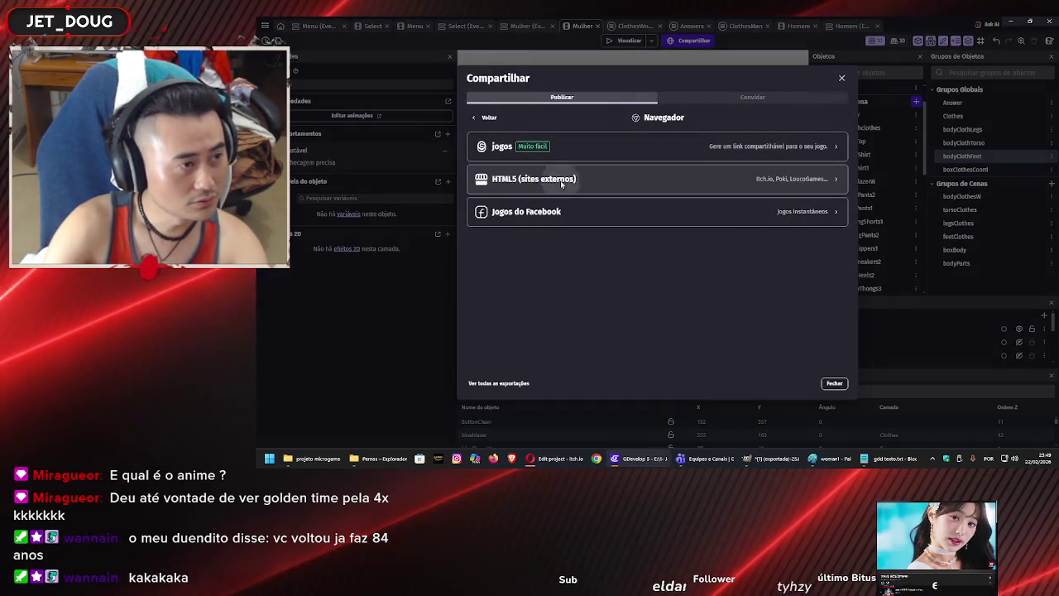
{"action": "left_click", "coordinate": [561, 182]}
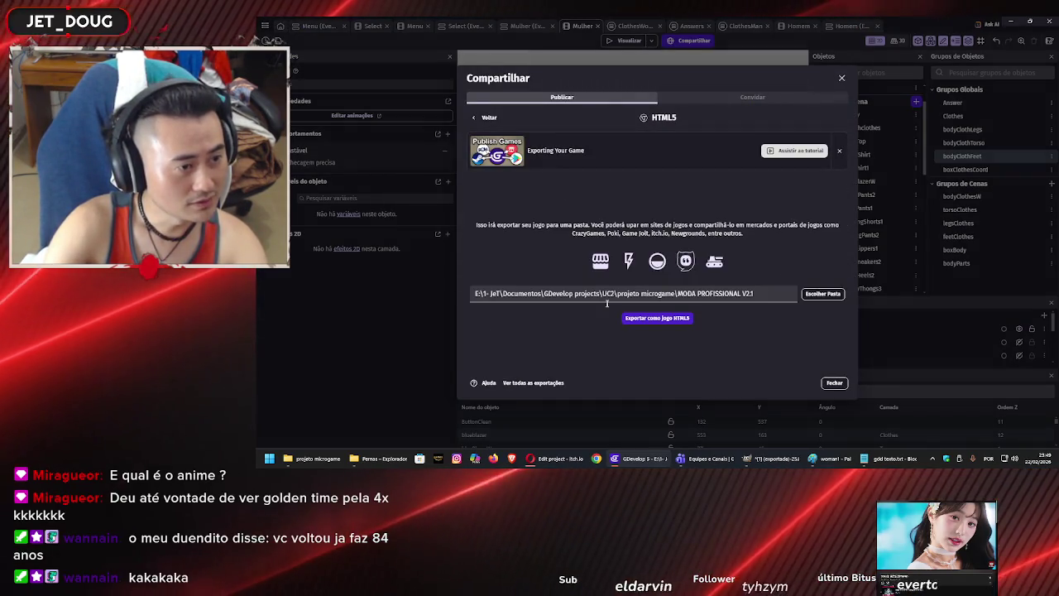
{"action": "left_click", "coordinate": [815, 296]}
{"action": "left_click", "coordinate": [833, 307]}
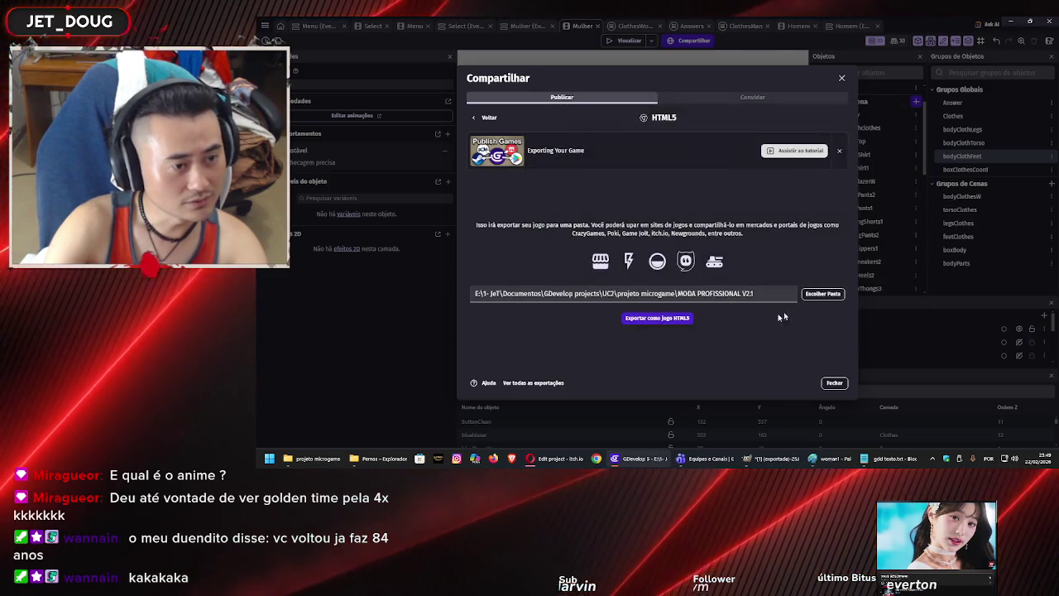
{"action": "left_click", "coordinate": [662, 319]}
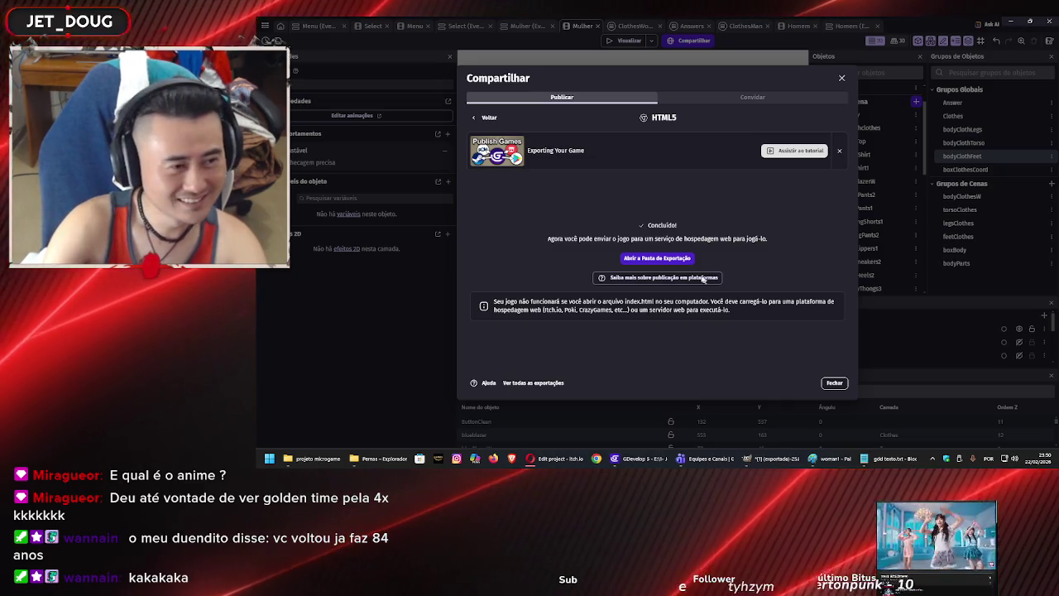
{"action": "left_click", "coordinate": [842, 384]}
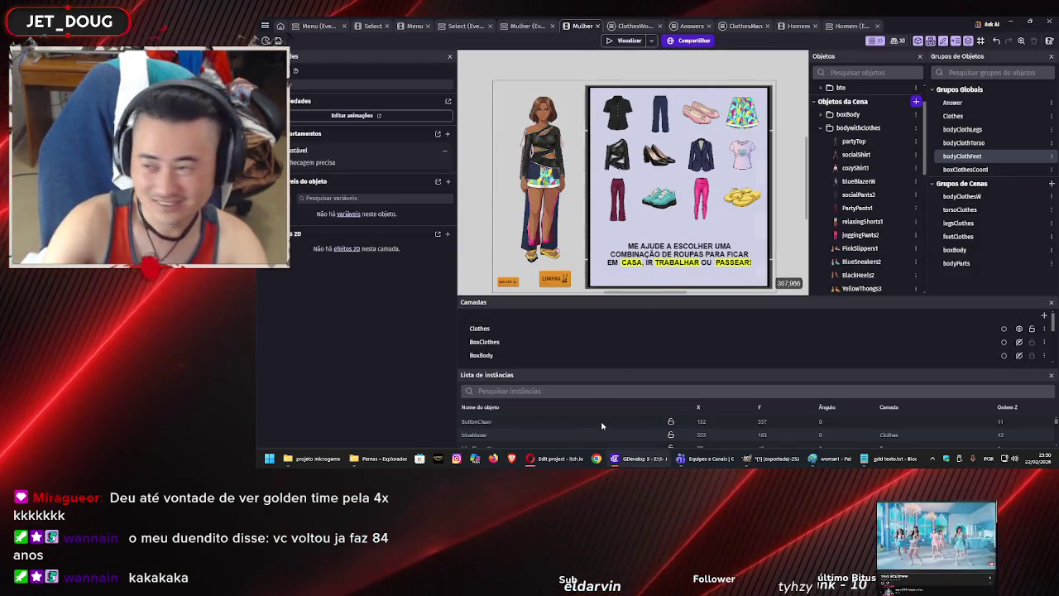
{"action": "left_click", "coordinate": [532, 462]}
On YouTube, expand the subscriptions list with Mostrar mais and open a subscribed channel's page.
{"action": "left_click", "coordinate": [934, 25]}
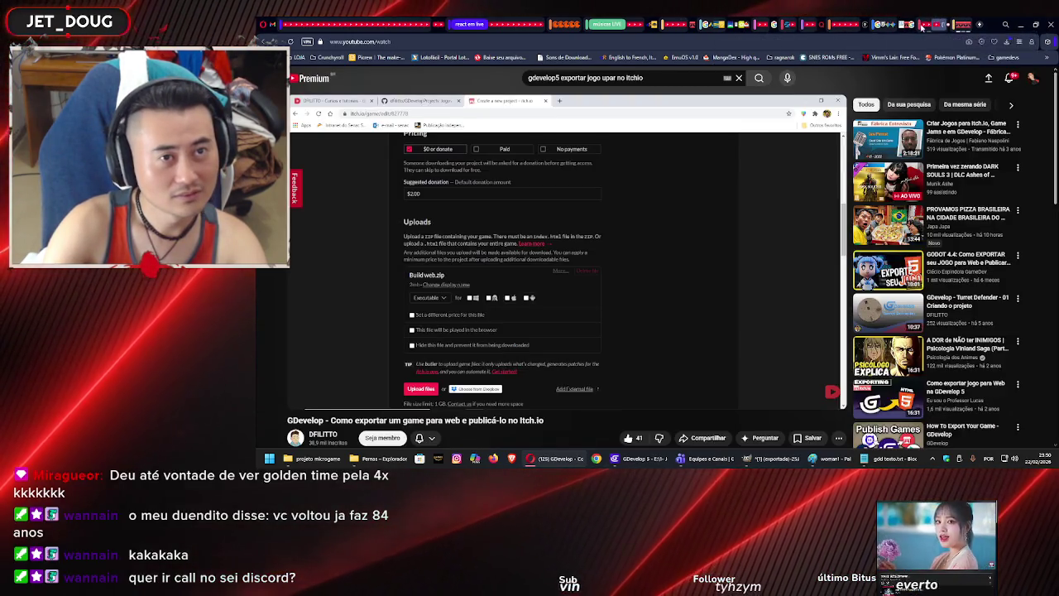
{"action": "left_click", "coordinate": [932, 25]}
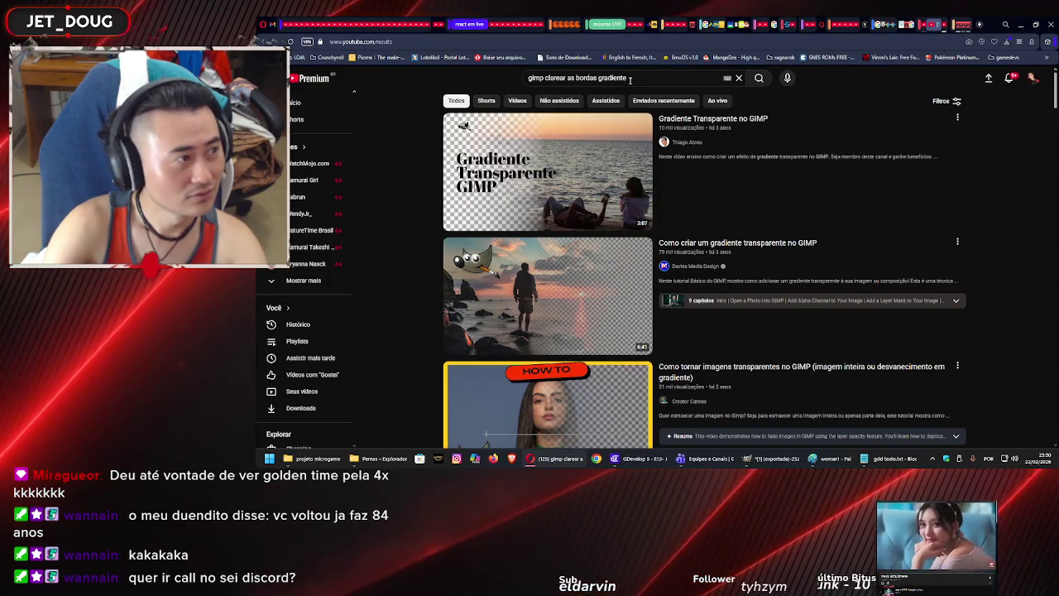
{"action": "left_click", "coordinate": [303, 281]}
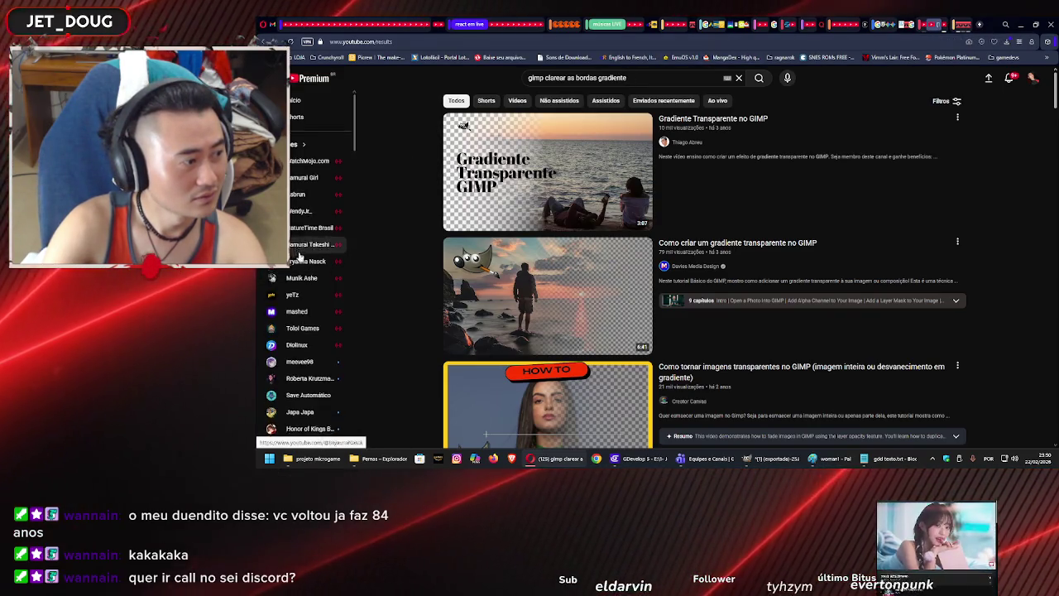
{"action": "scroll", "coordinate": [300, 258], "scroll_direction": "down", "scroll_amount": 2}
{"action": "left_click", "coordinate": [307, 245]}
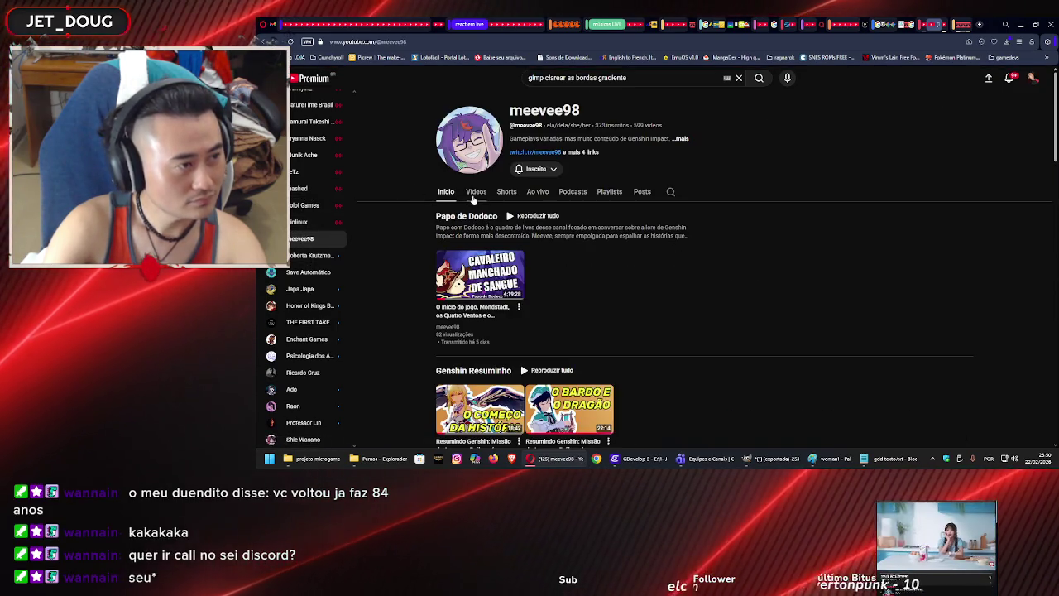
{"action": "scroll", "coordinate": [474, 199], "scroll_direction": "down", "scroll_amount": 3}
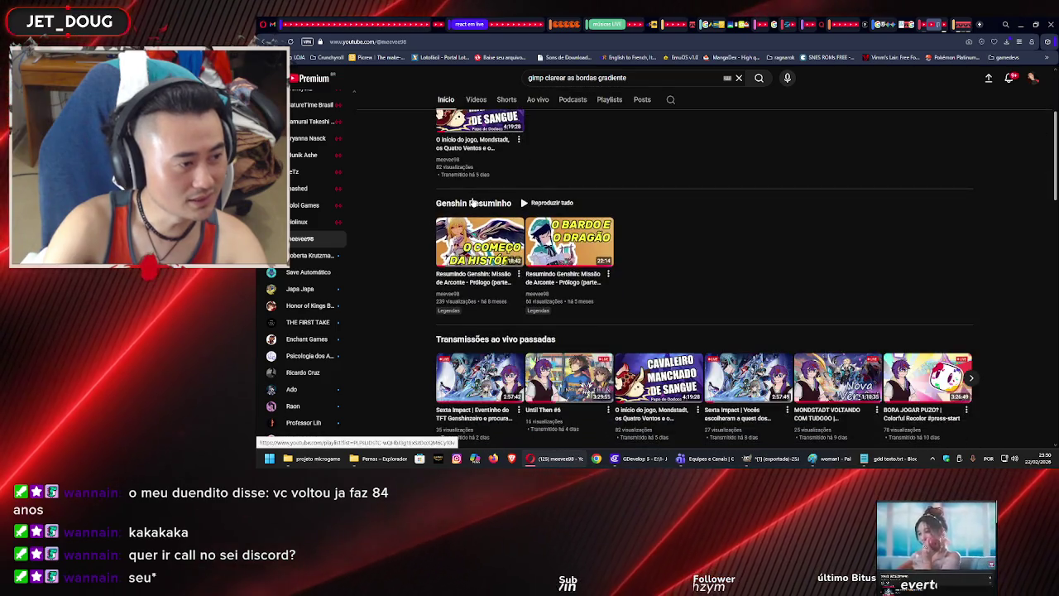
{"action": "scroll", "coordinate": [473, 201], "scroll_direction": "down", "scroll_amount": 2}
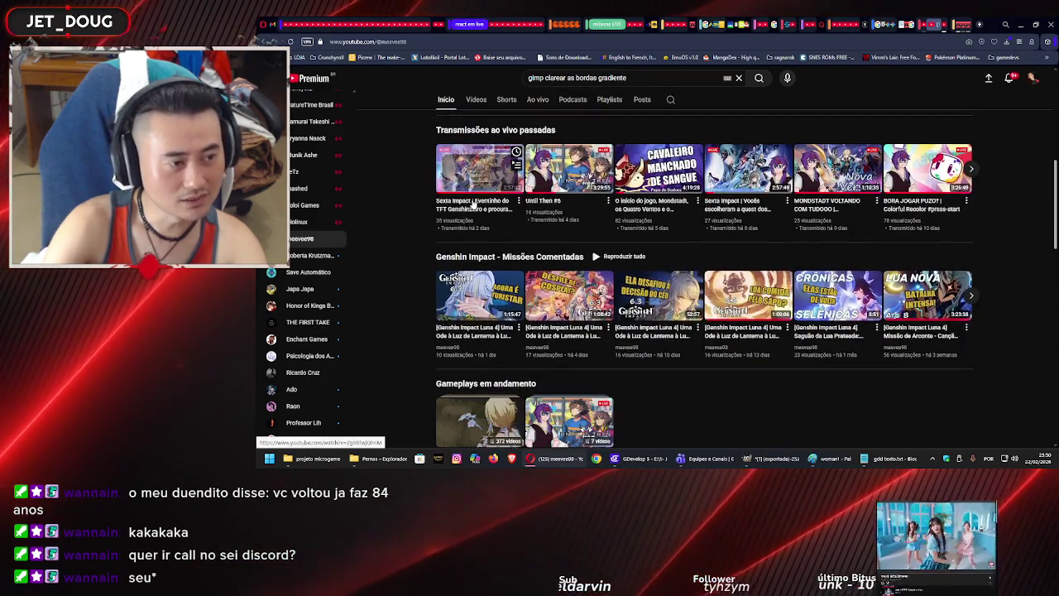
{"action": "scroll", "coordinate": [473, 207], "scroll_direction": "up", "scroll_amount": 3}
{"action": "scroll", "coordinate": [474, 207], "scroll_direction": "up", "scroll_amount": 3}
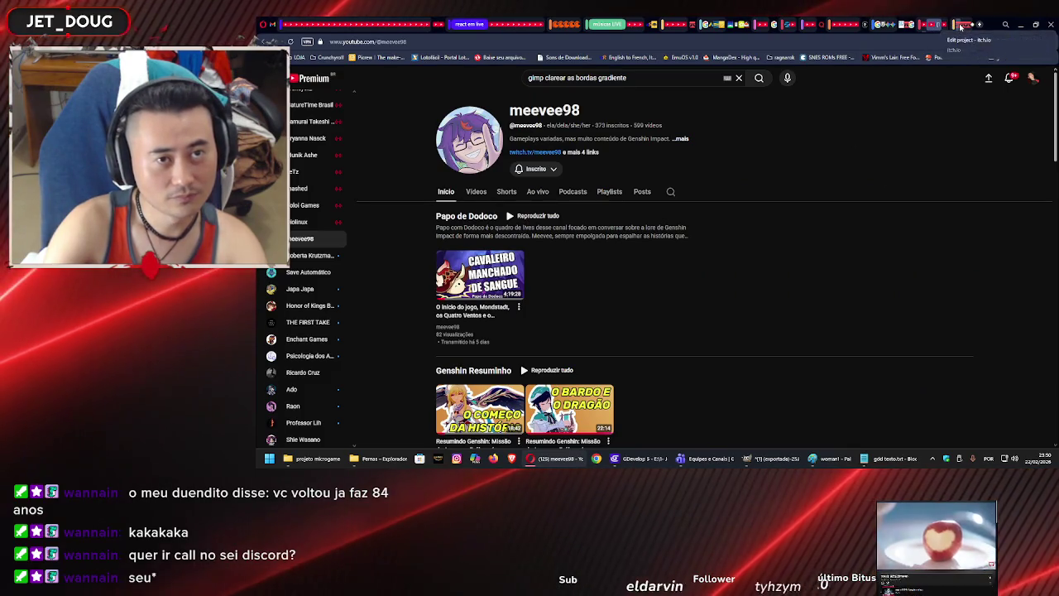
{"action": "left_click", "coordinate": [960, 26]}
Bring the GDevelop editor with the Mulher scene back to the front.
{"action": "left_click", "coordinate": [629, 460]}
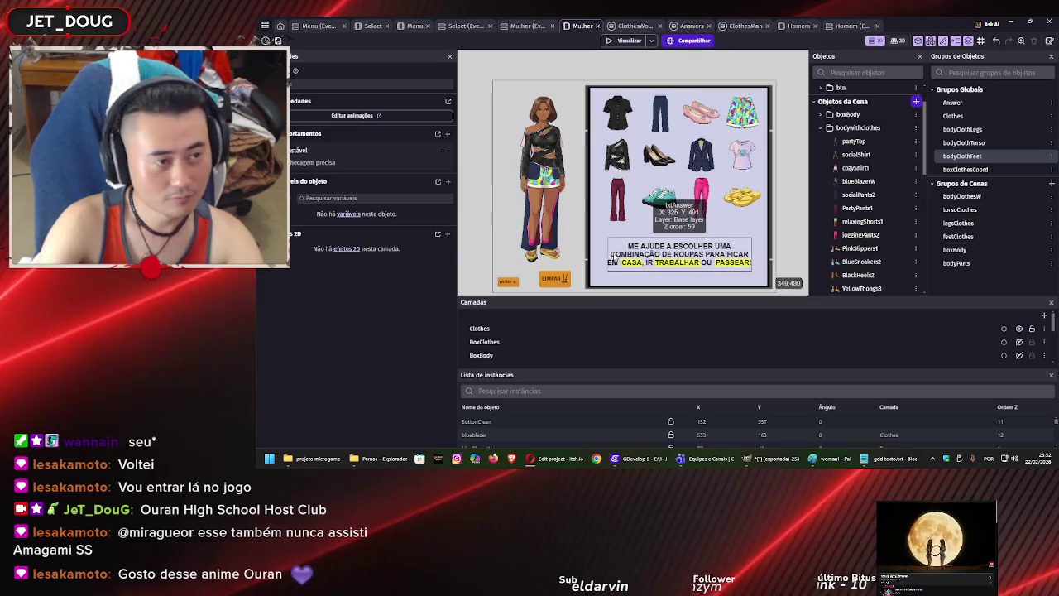
In projeto microgame, inspect the contents of the MODA PROFISSIONAL V2.1 export folder.
{"action": "key", "text": "alt+Tab"}
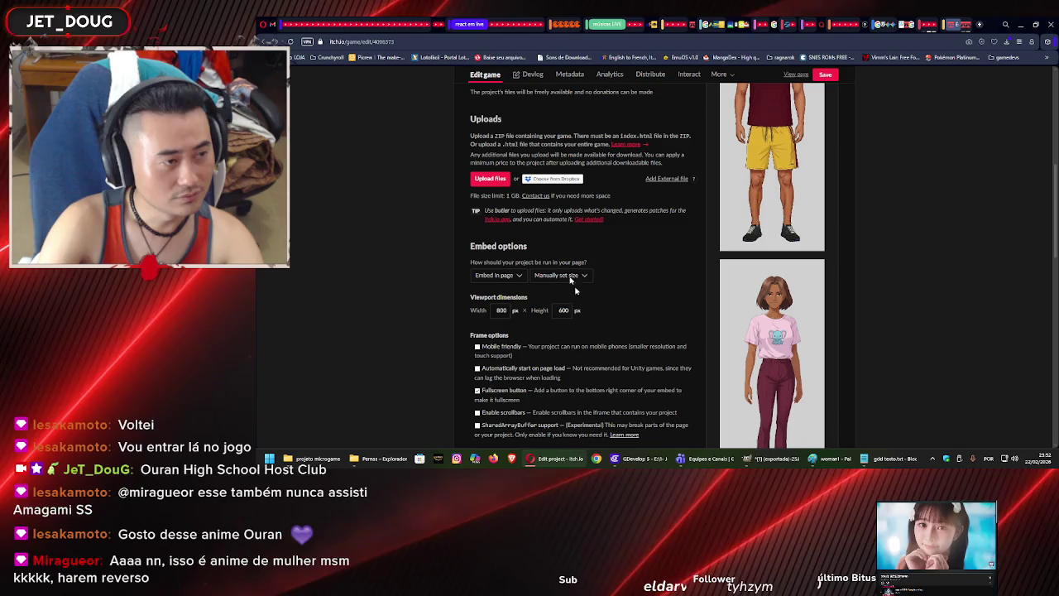
{"action": "left_click", "coordinate": [315, 458]}
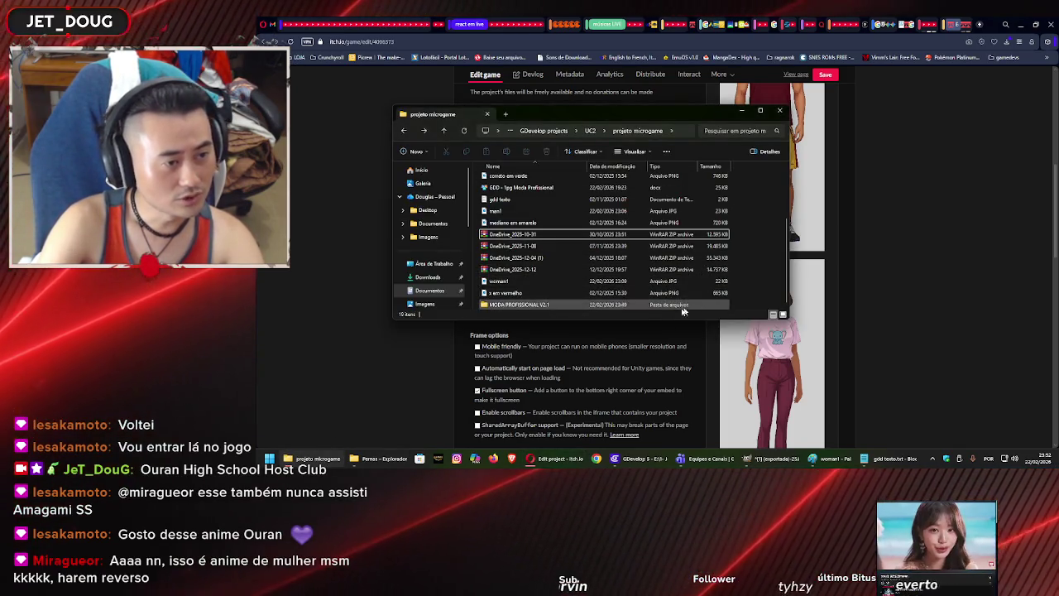
{"action": "left_click", "coordinate": [657, 306]}
{"action": "double_click", "coordinate": [656, 307]}
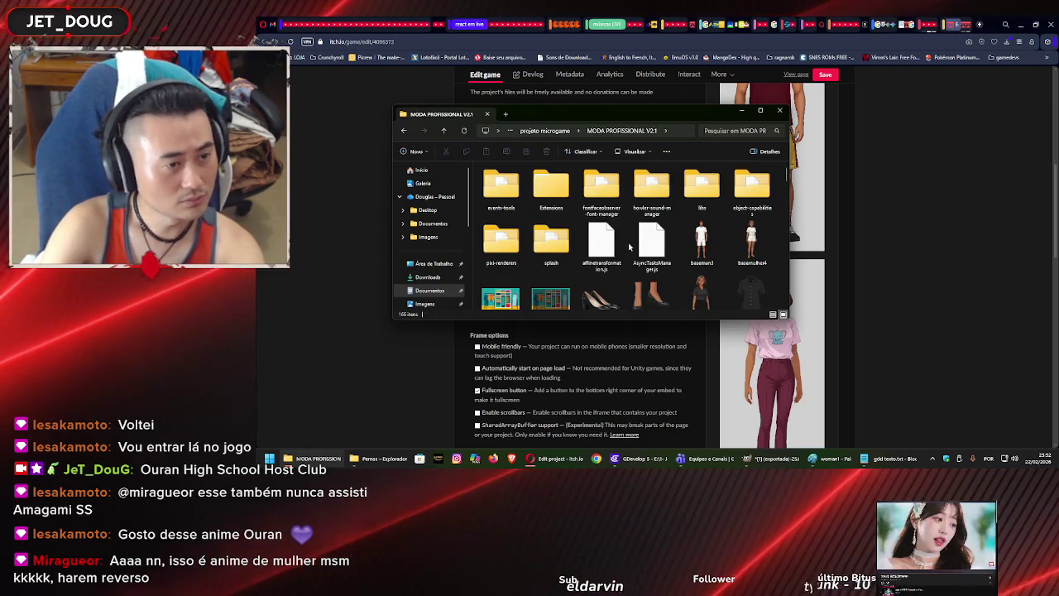
{"action": "scroll", "coordinate": [630, 247], "scroll_direction": "down", "scroll_amount": 15}
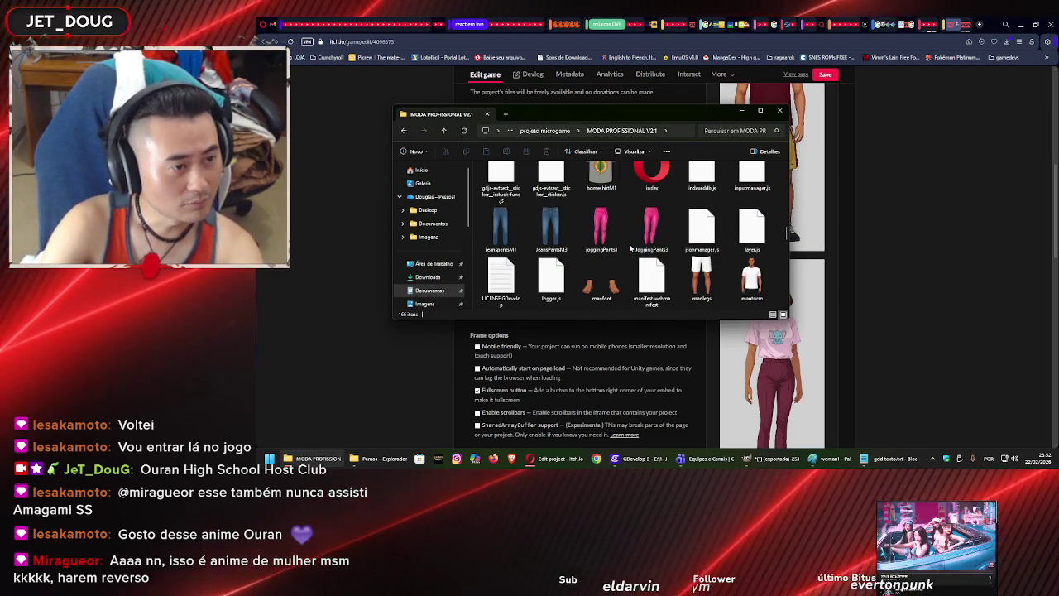
{"action": "scroll", "coordinate": [630, 247], "scroll_direction": "down", "scroll_amount": 5}
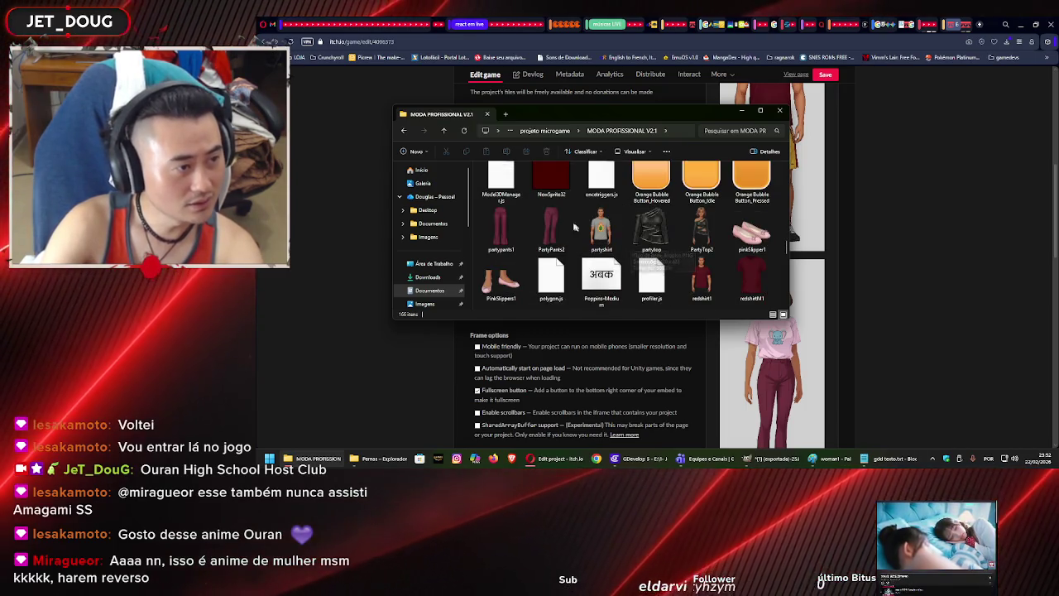
{"action": "scroll", "coordinate": [562, 225], "scroll_direction": "down", "scroll_amount": 5}
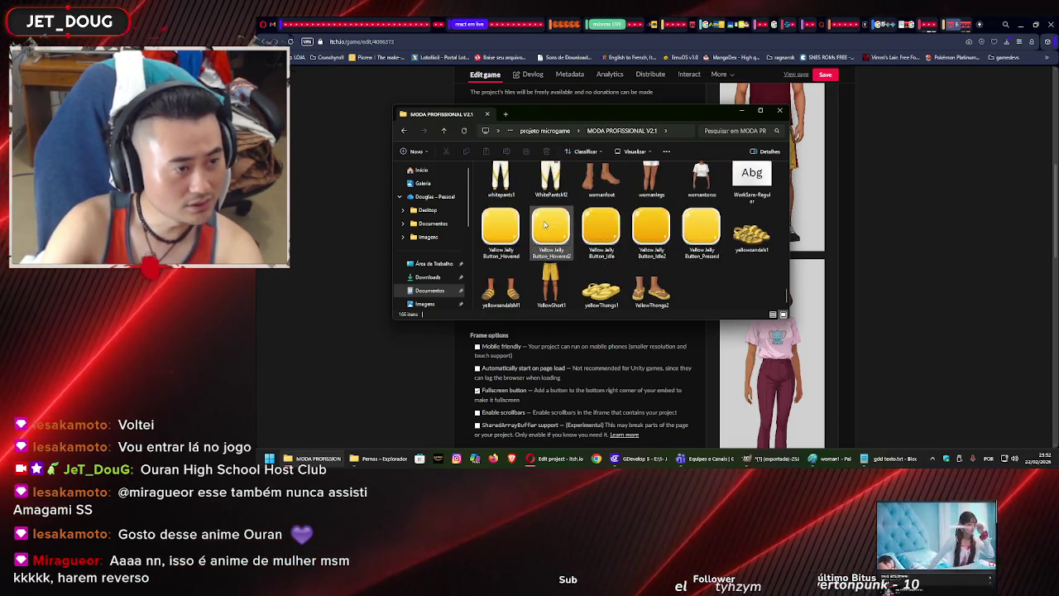
{"action": "key", "text": "alt+Left"}
Compress MODA PROFISSIONAL V2.1 into a zip archive with the same name.
{"action": "right_click", "coordinate": [540, 203]}
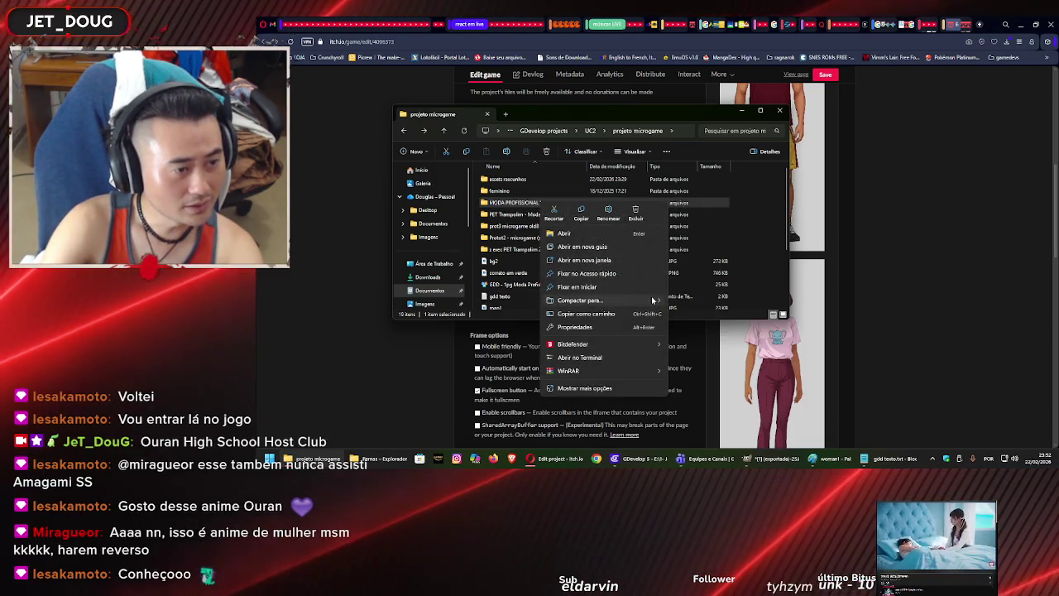
{"action": "left_click", "coordinate": [682, 302]}
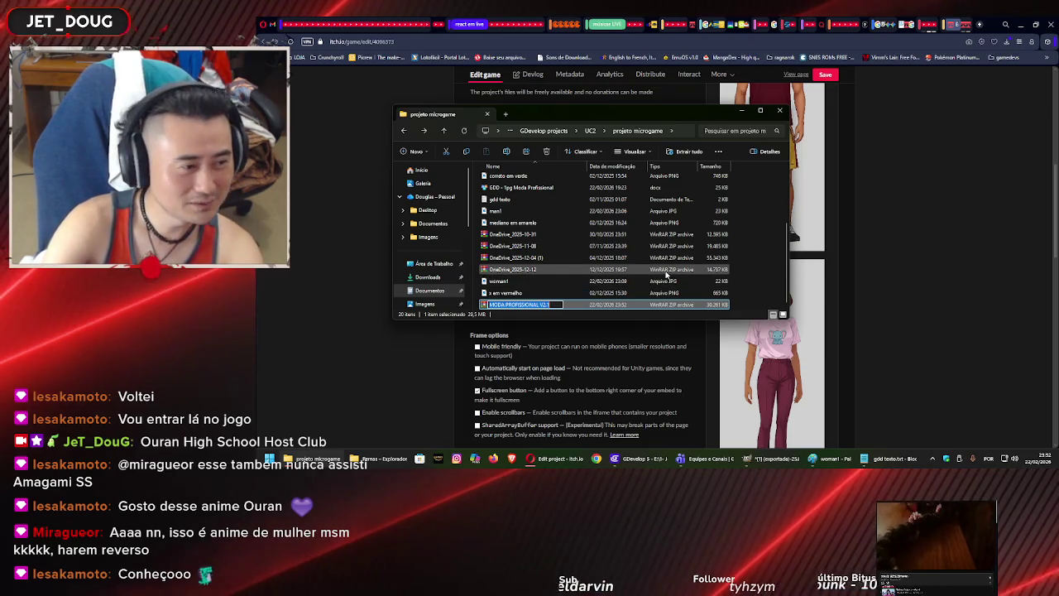
{"action": "left_click", "coordinate": [738, 251]}
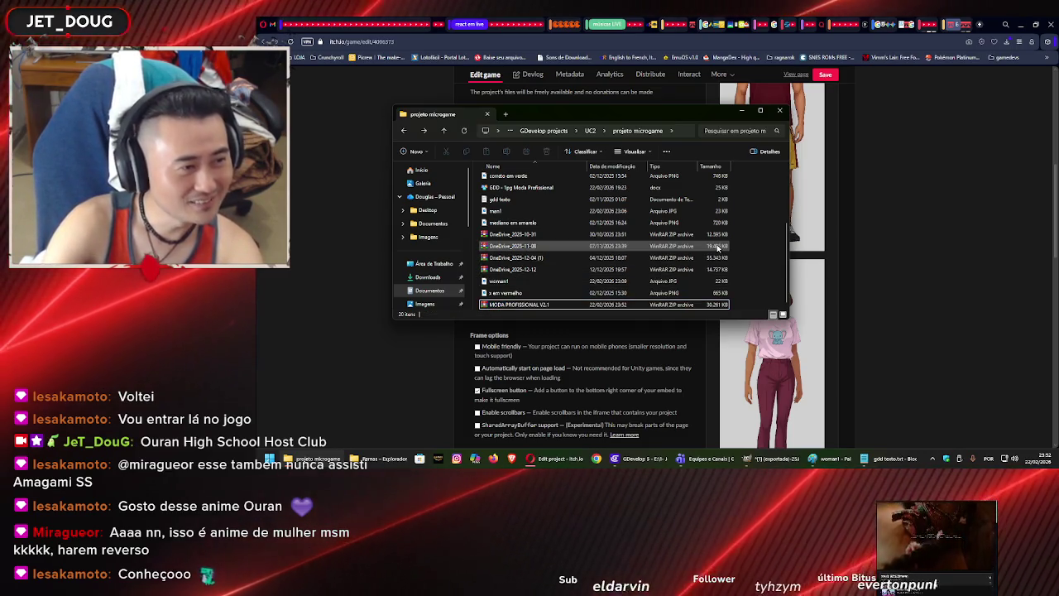
{"action": "scroll", "coordinate": [716, 250], "scroll_direction": "up", "scroll_amount": 3}
{"action": "scroll", "coordinate": [712, 249], "scroll_direction": "down", "scroll_amount": 3}
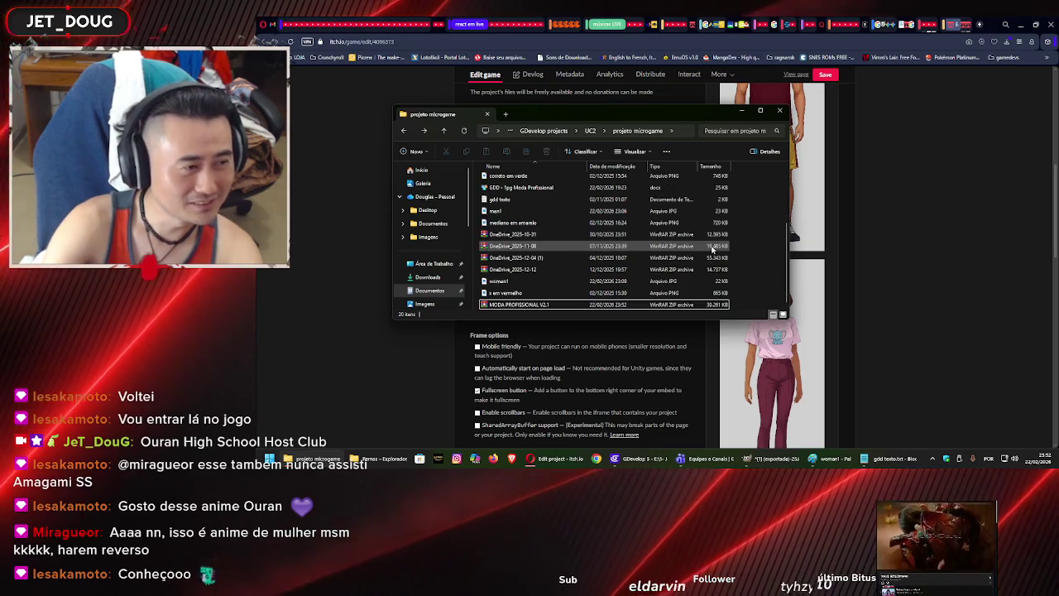
{"action": "left_click", "coordinate": [427, 357]}
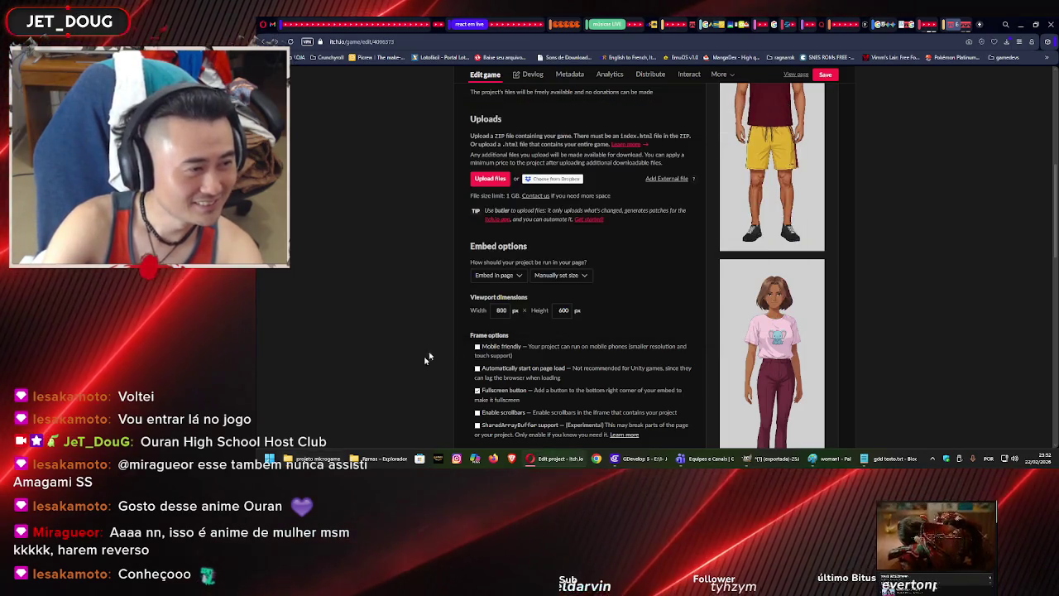
Upload the MODA PROFISSIONAL V2.1 zip as a new file on the itch.io edit page.
{"action": "left_click", "coordinate": [492, 179]}
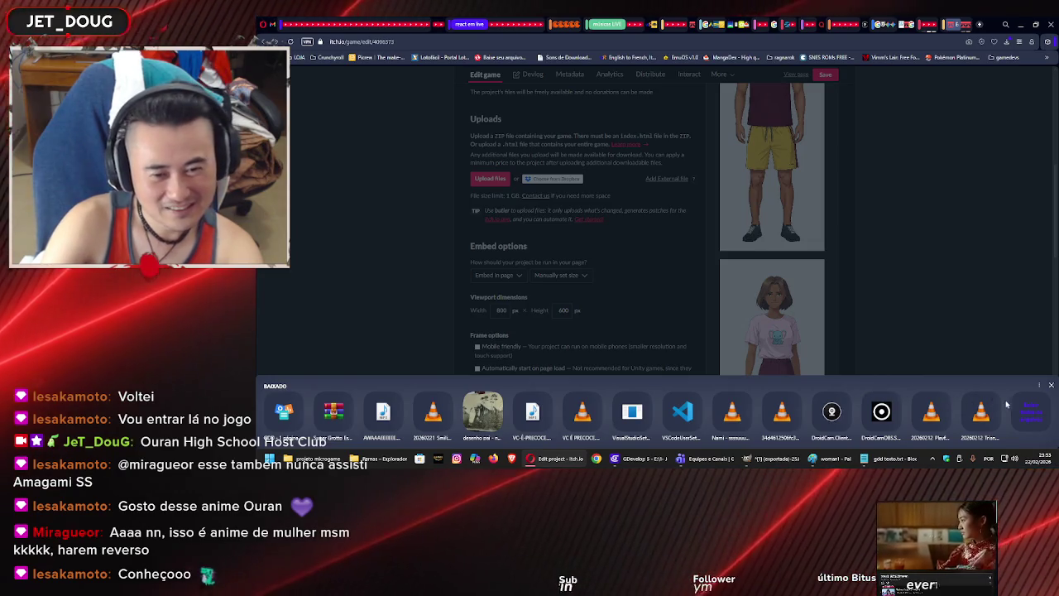
{"action": "left_click", "coordinate": [1029, 410]}
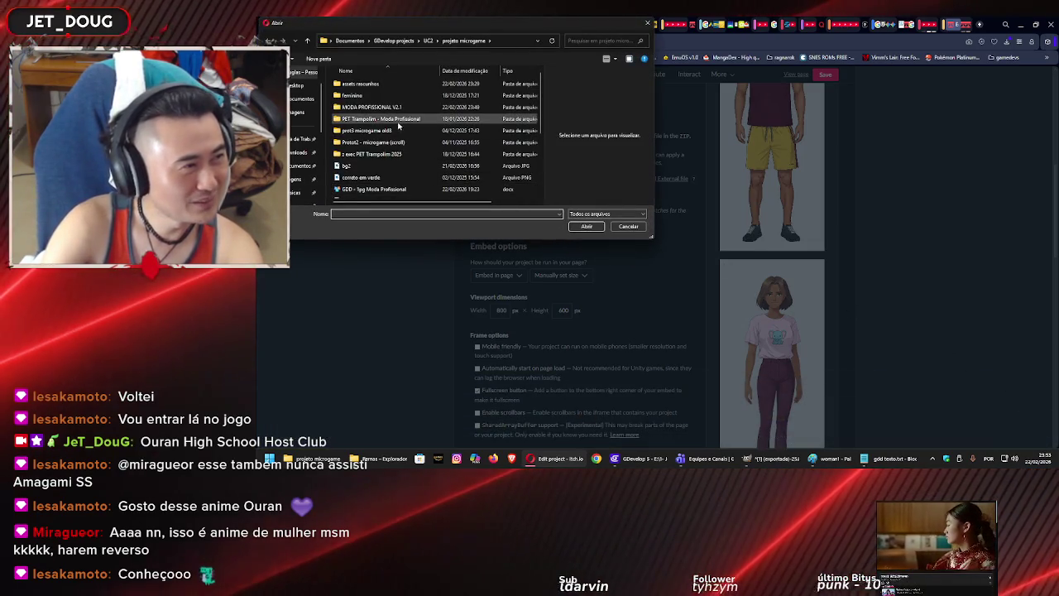
{"action": "scroll", "coordinate": [398, 125], "scroll_direction": "down", "scroll_amount": 3}
{"action": "left_click", "coordinate": [400, 122]}
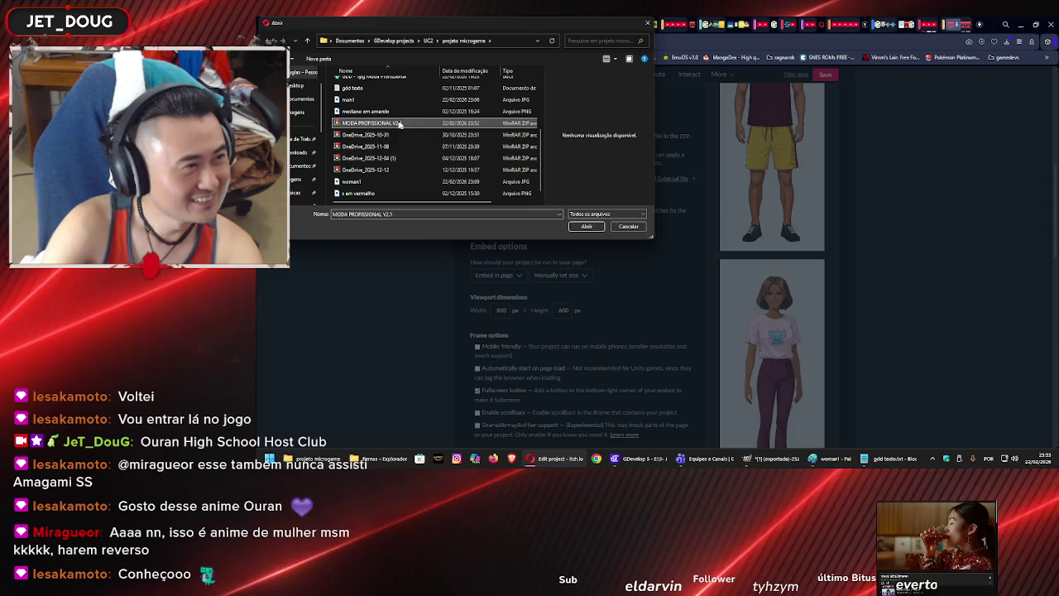
{"action": "left_click", "coordinate": [601, 231]}
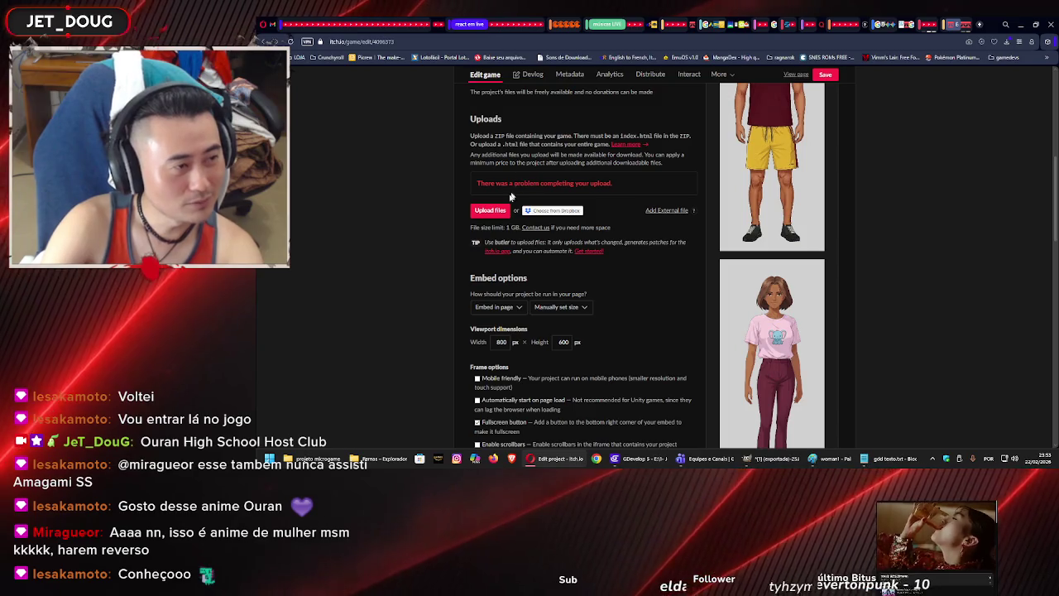
Reload the edit page, confirming Sair after the upload fails.
{"action": "left_click", "coordinate": [600, 44]}
{"action": "key", "text": "Return"}
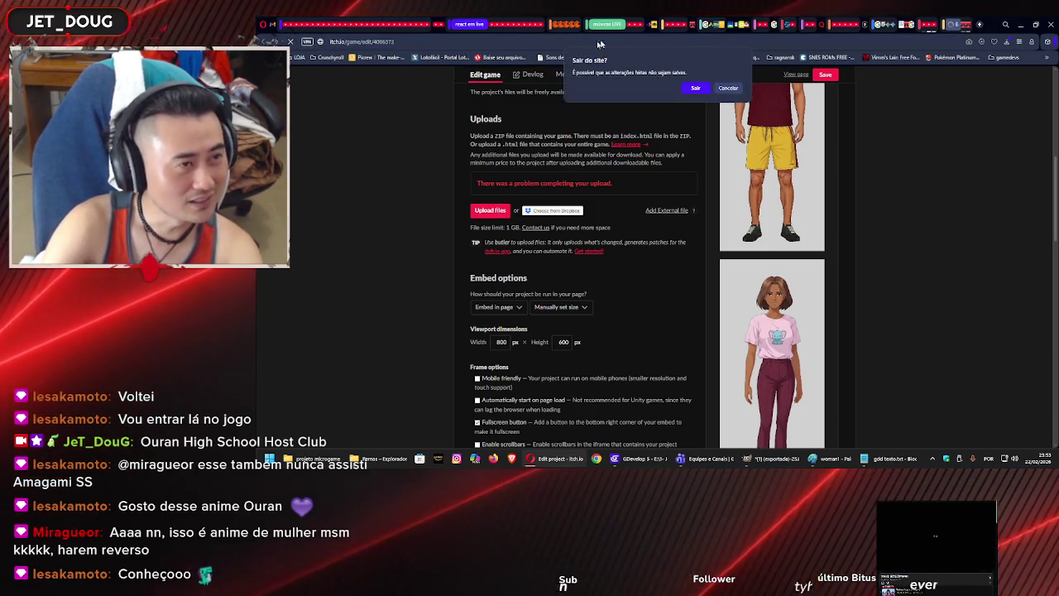
{"action": "left_click", "coordinate": [695, 89]}
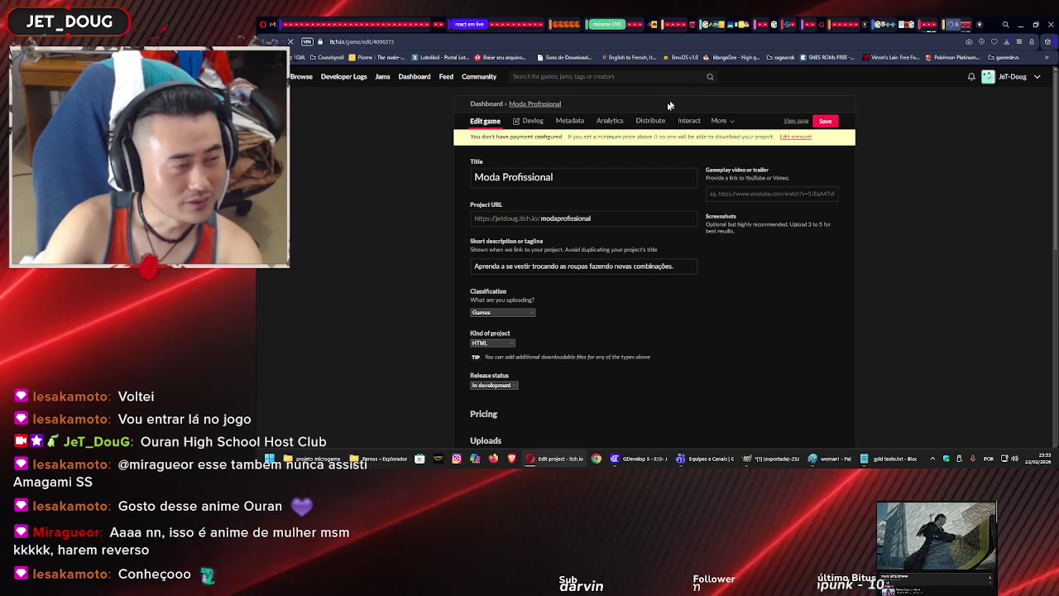
Start another upload from the Uploads section, then bring up the Windows Start menu.
{"action": "scroll", "coordinate": [523, 253], "scroll_direction": "down", "scroll_amount": 2}
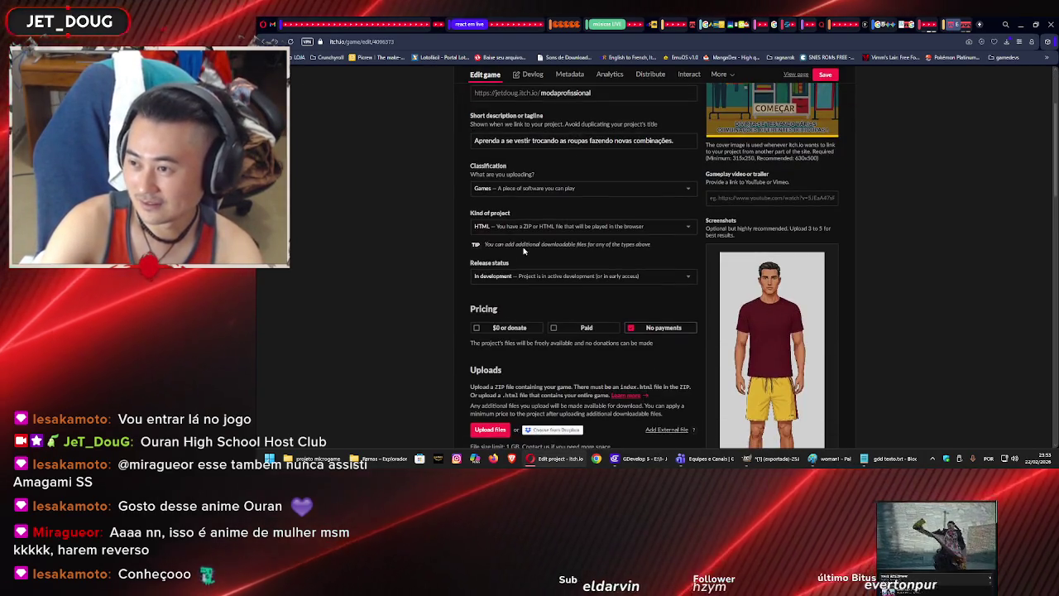
{"action": "scroll", "coordinate": [516, 253], "scroll_direction": "down", "scroll_amount": 3}
{"action": "left_click", "coordinate": [496, 261]}
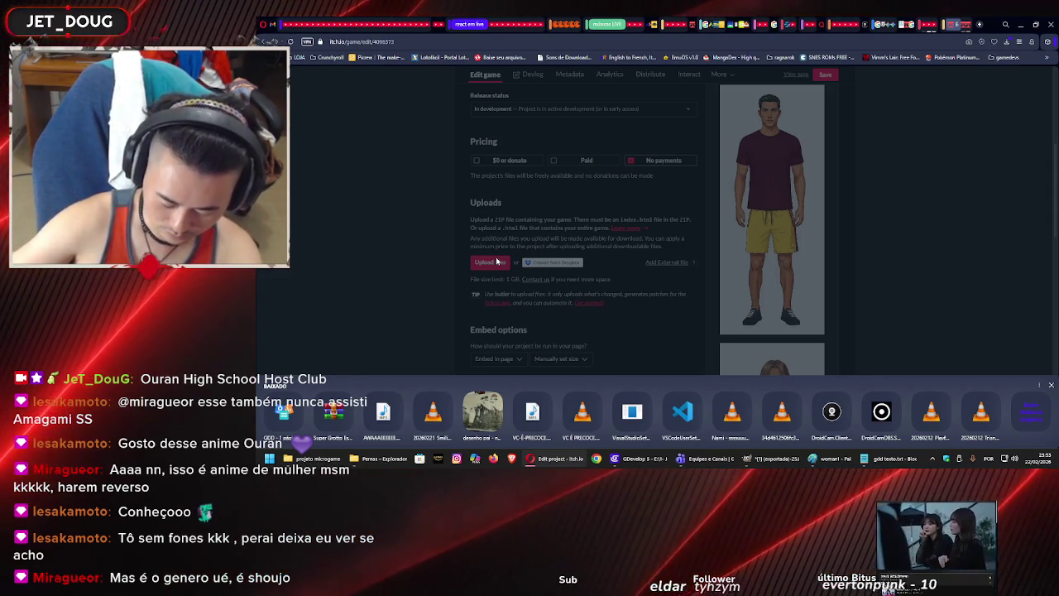
{"action": "key", "text": "super"}
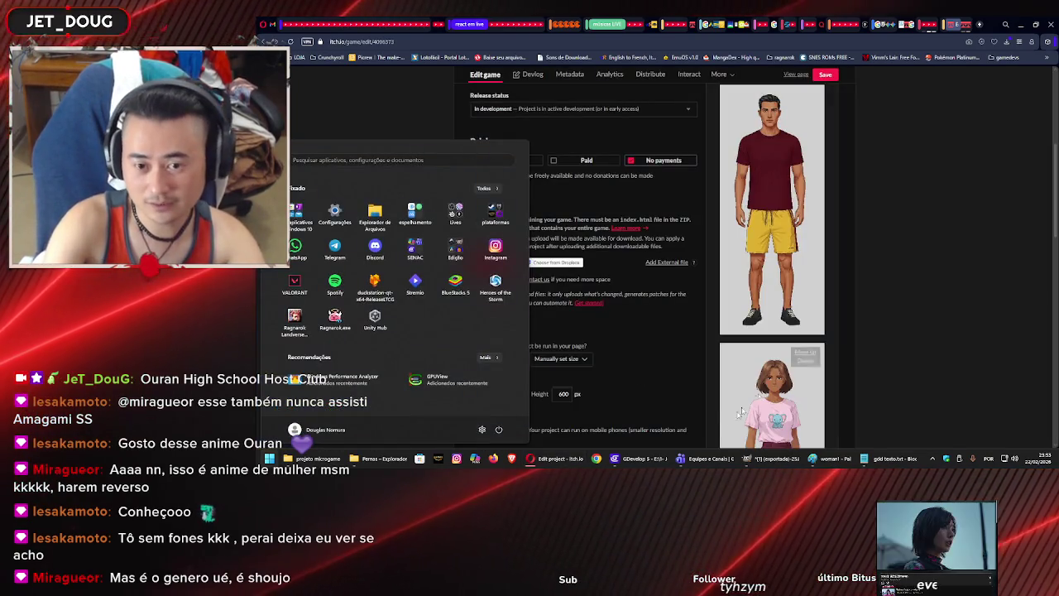